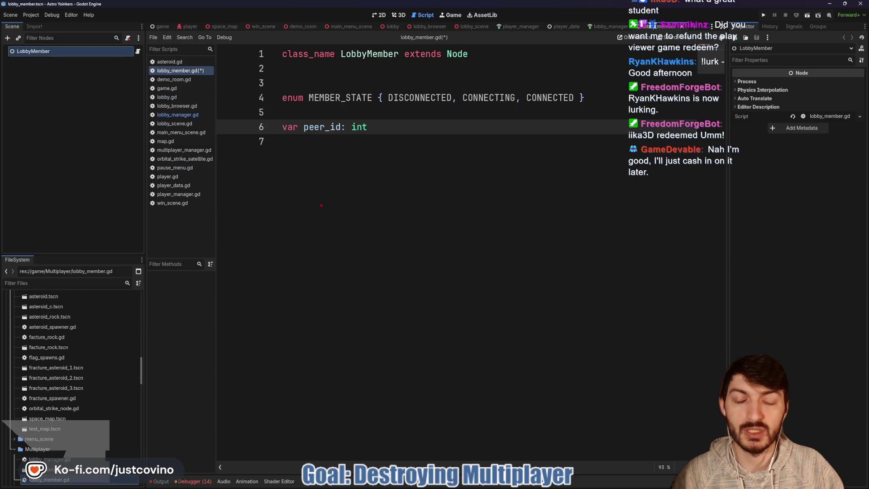
- Sketch circles and arrows to illustrate the idea, then clear the sketches
left_click_drag(338, 242, 335, 231)
mouse_move(329, 294)
left_mouse_down()
mouse_move(358, 313)
mouse_move(359, 334)
left_mouse_up()
mouse_move(407, 300)
left_mouse_down()
mouse_move(415, 339)
mouse_move(410, 299)
left_mouse_up()
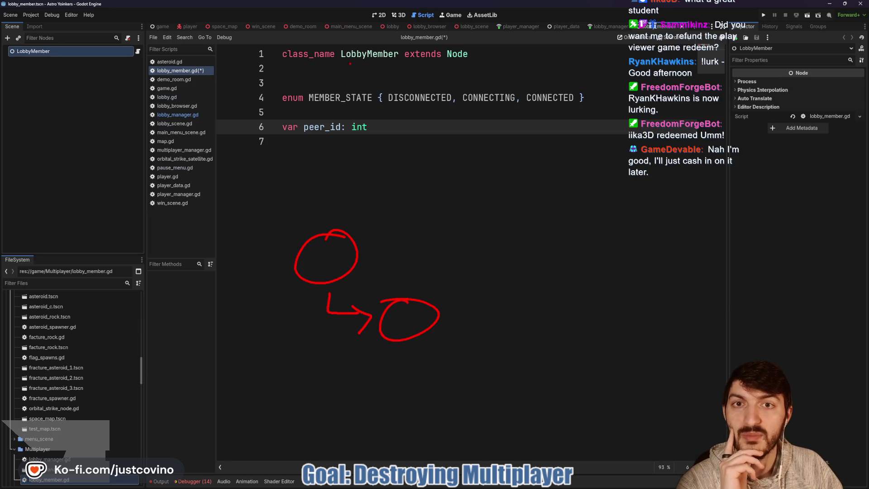
left_click_drag(336, 159, 350, 157)
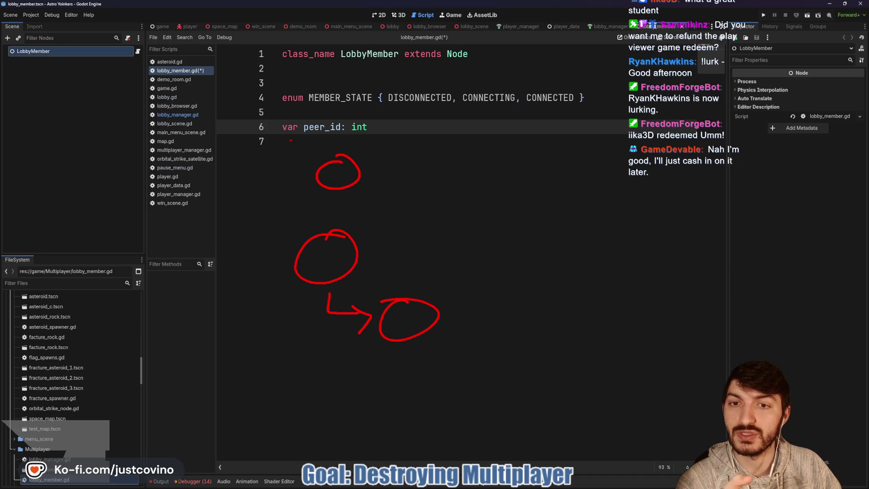
mouse_move(360, 194)
left_mouse_down()
mouse_move(402, 288)
mouse_move(412, 267)
left_mouse_up()
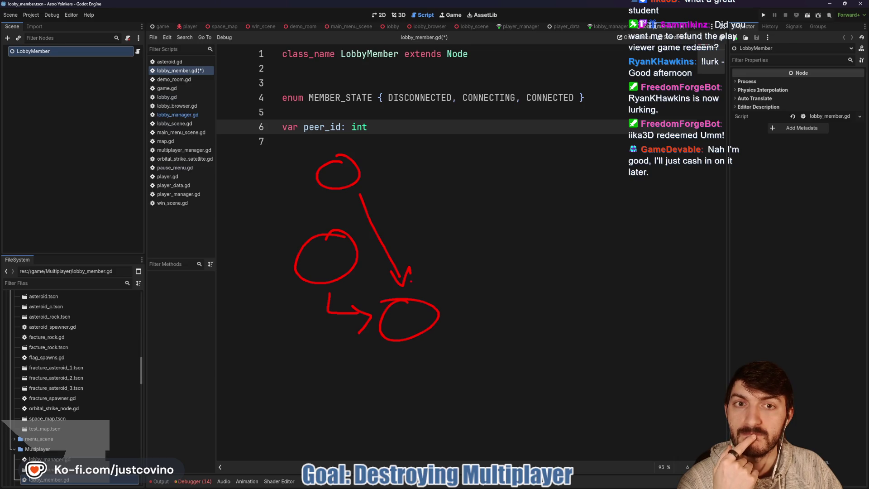
key("Escape")
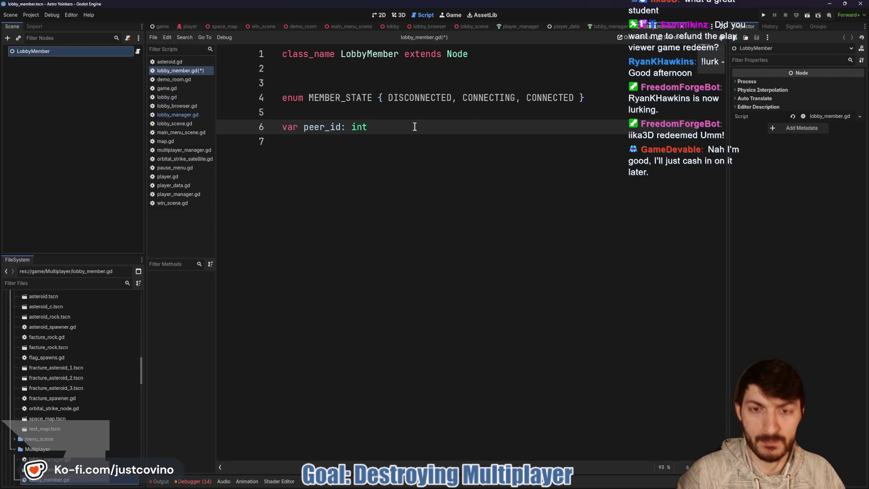
- Save, then start func set_member_state(new_state: MEMBER_STATE) -> void: with an if line
key("ctrl+s")
key("Return")
key("Return")
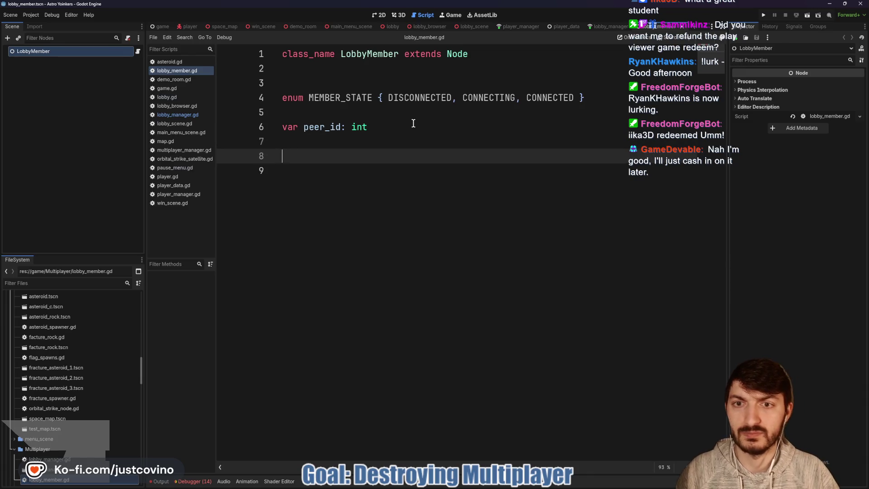
type("func set_")
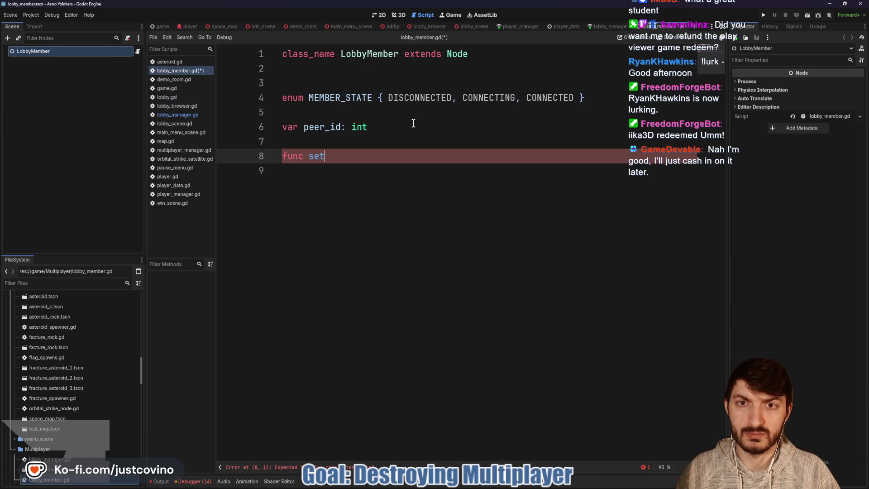
type("member_state")
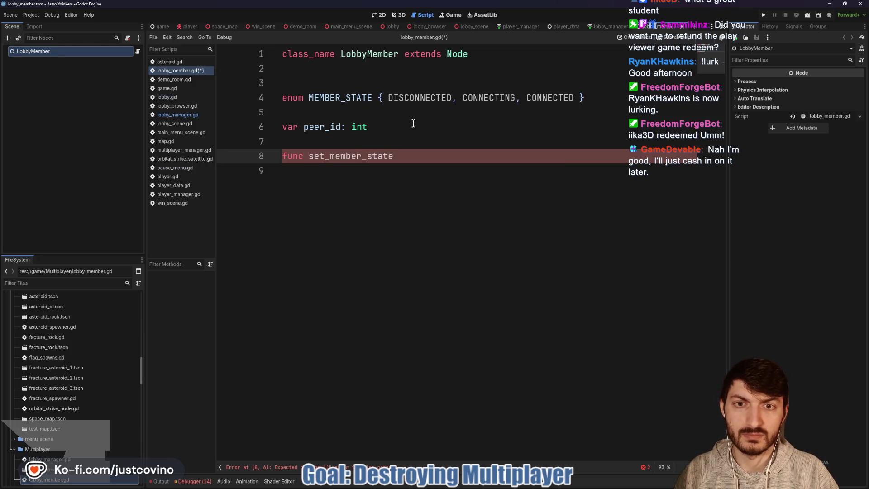
type("(new_state: MEM")
key("Return")
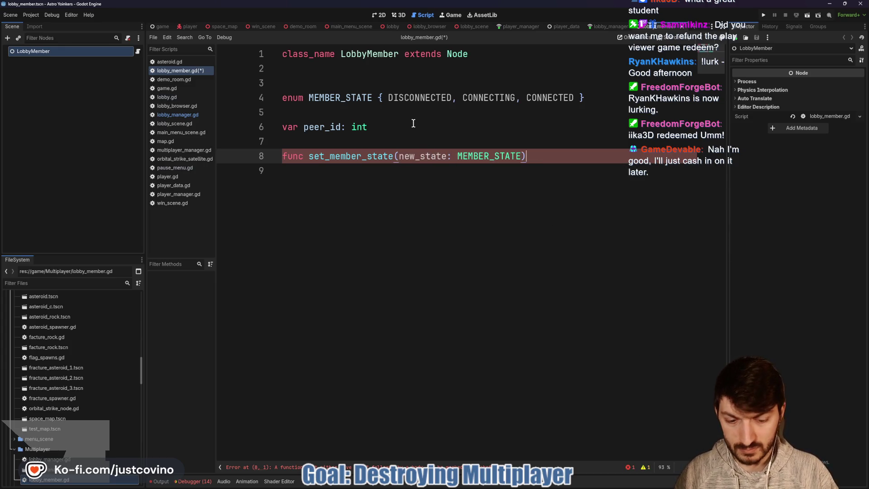
type("> void:")
key("Return")
type("if new")
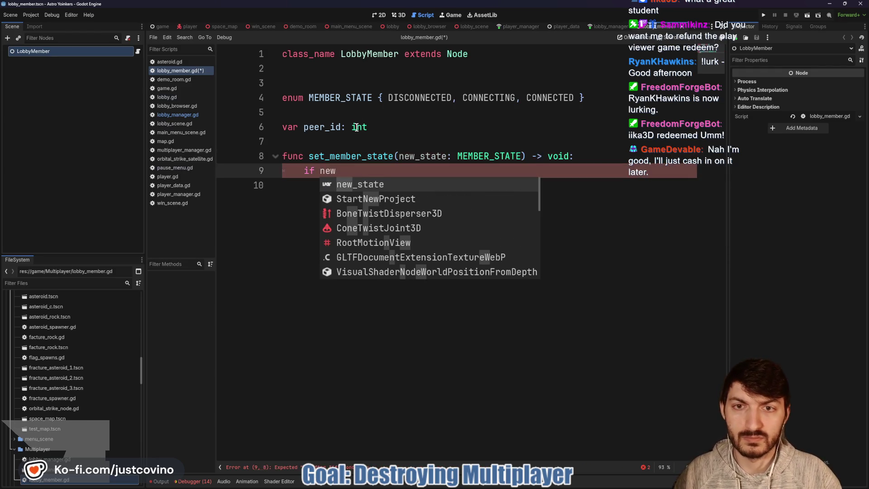
- Declare var connection_state: MEMBER_STATE on a new line below peer_id
left_click(392, 129)
key("Return")
type("var member")
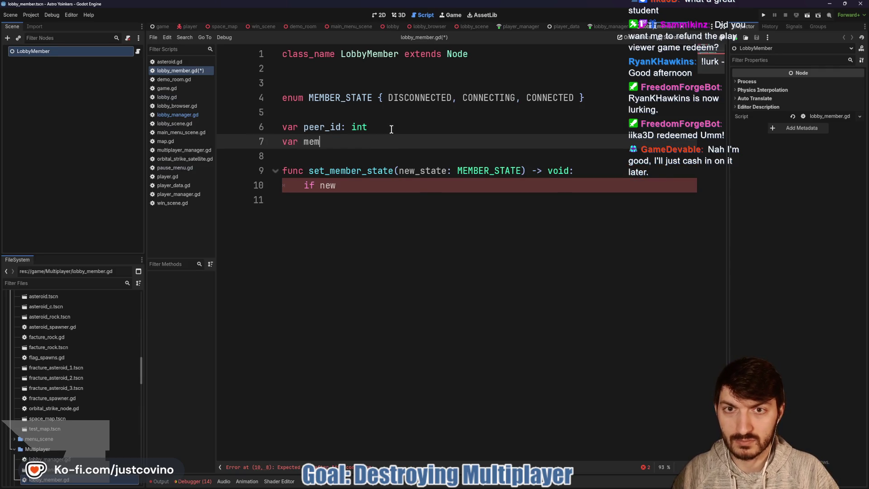
key("BackSpace")
key("BackSpace")
key("BackSpace")
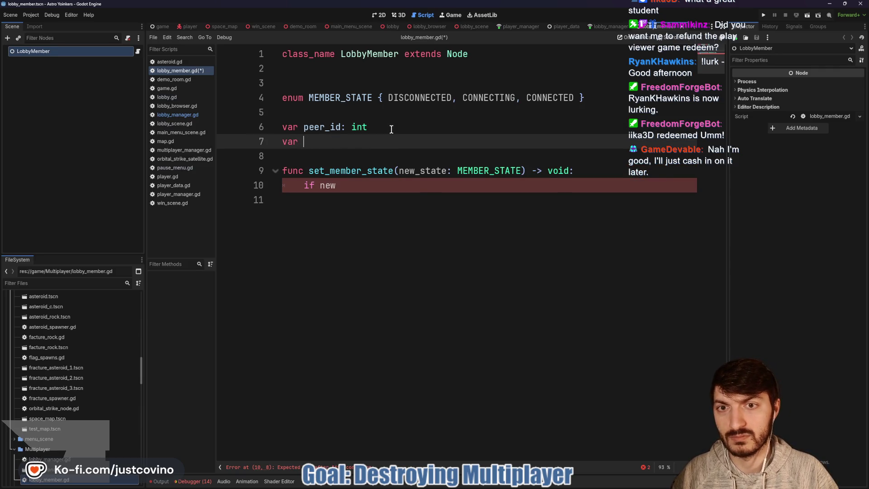
type("connection_s")
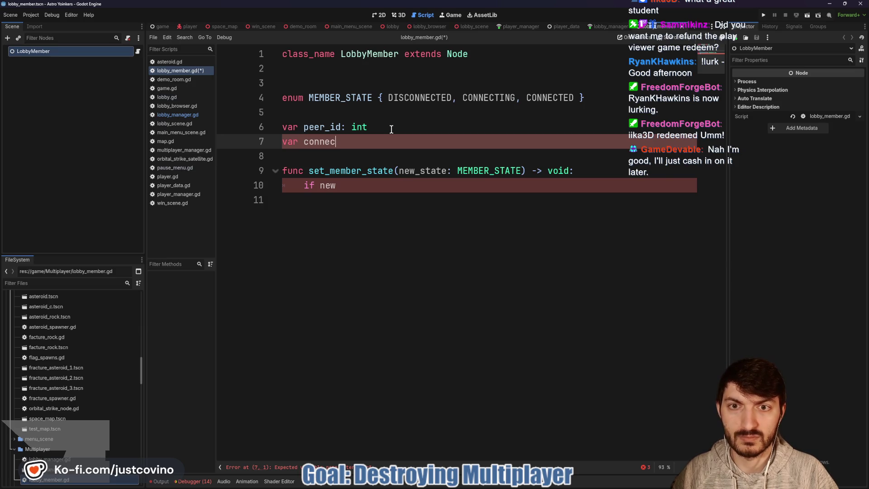
type("tate:")
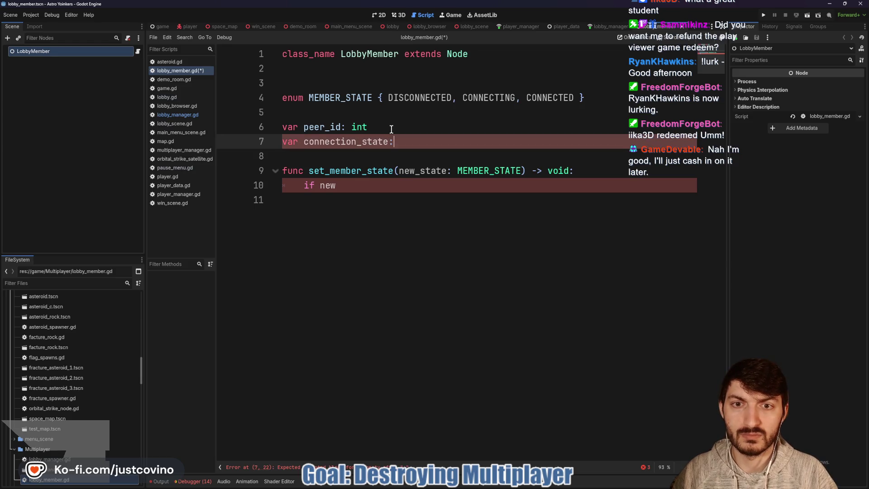
type(" MEM")
key("Return")
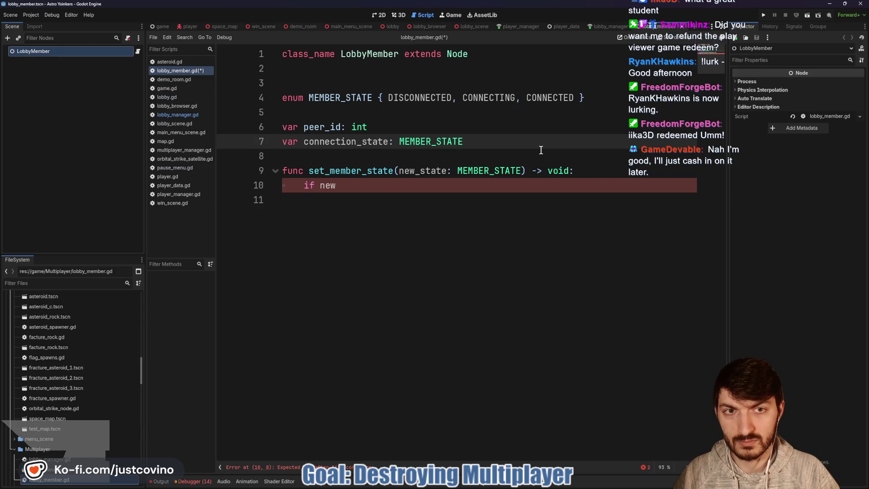
- Finish the early return: if new_state == connection_state: return
left_click(421, 187)
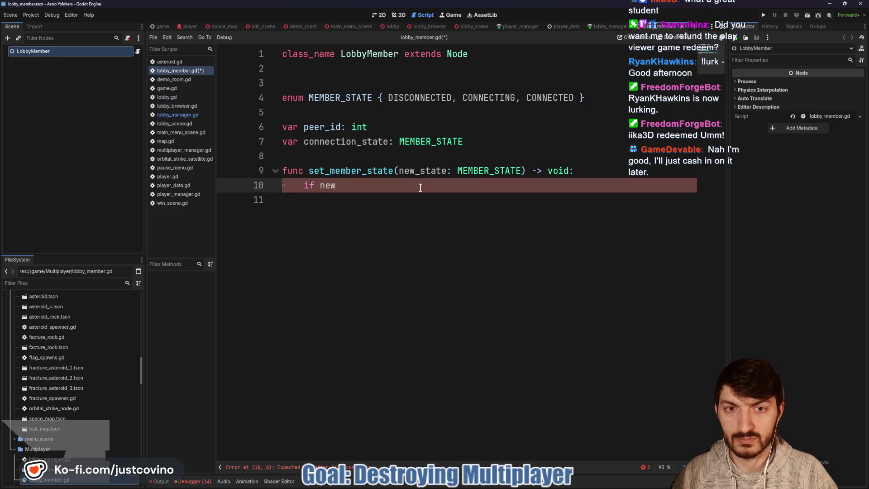
type("_state")
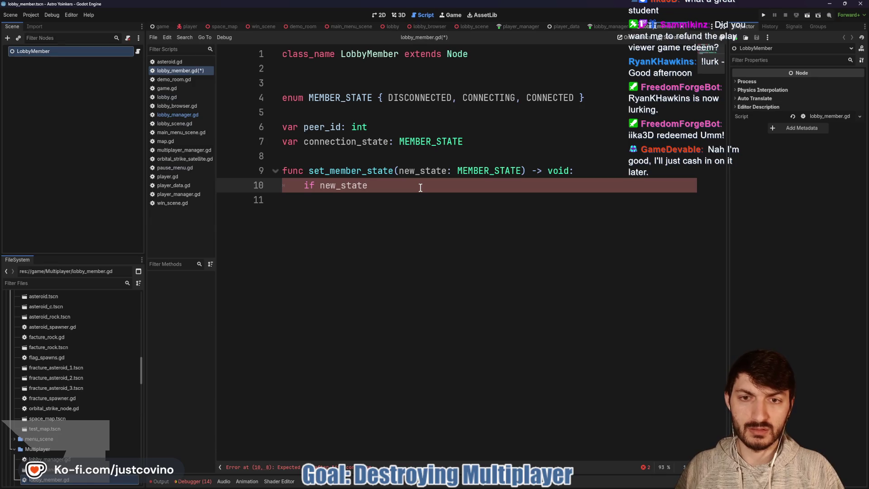
type("== co")
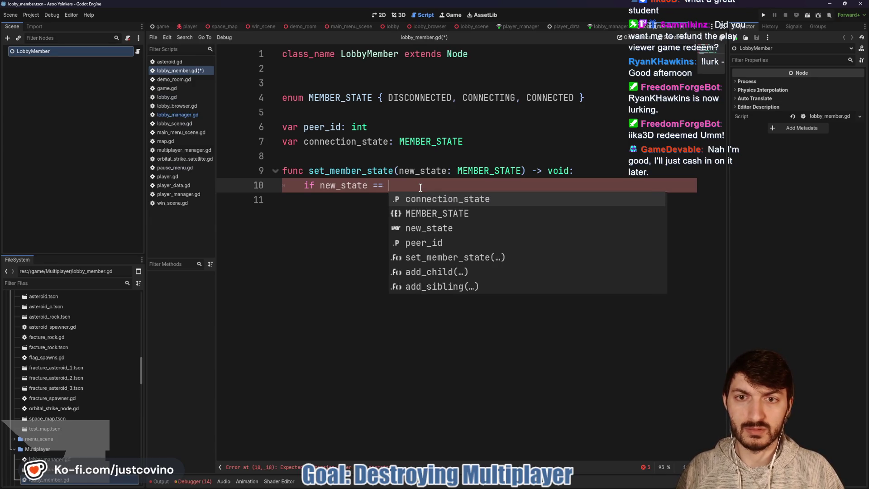
key("Return")
type(":")
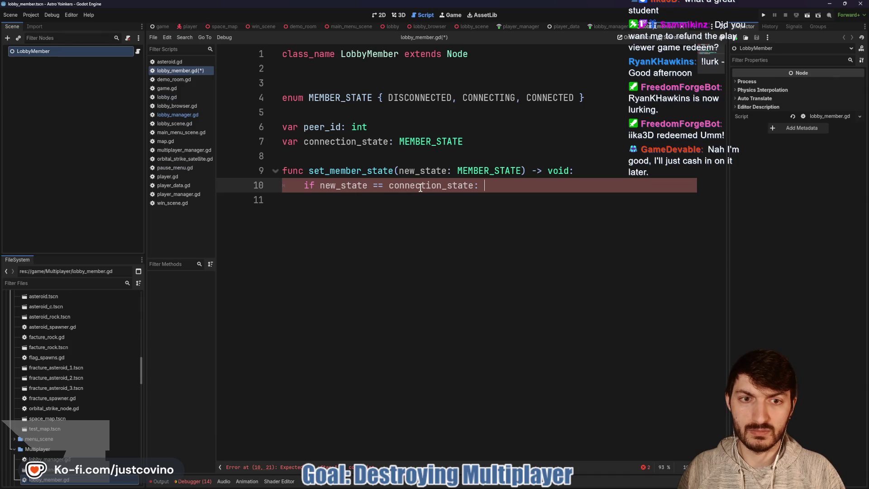
type(" retu")
key("Return")
key("Return")
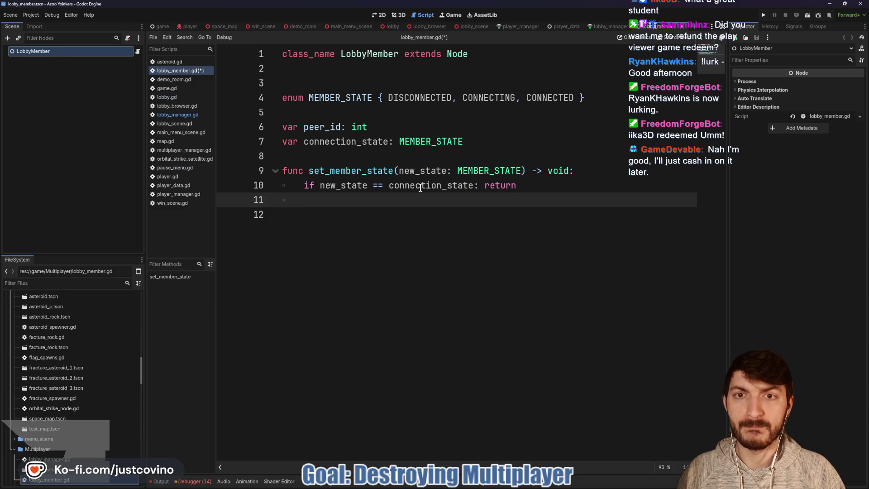
- Add the assignment connection_state = new_state in the function body and save
key("Return")
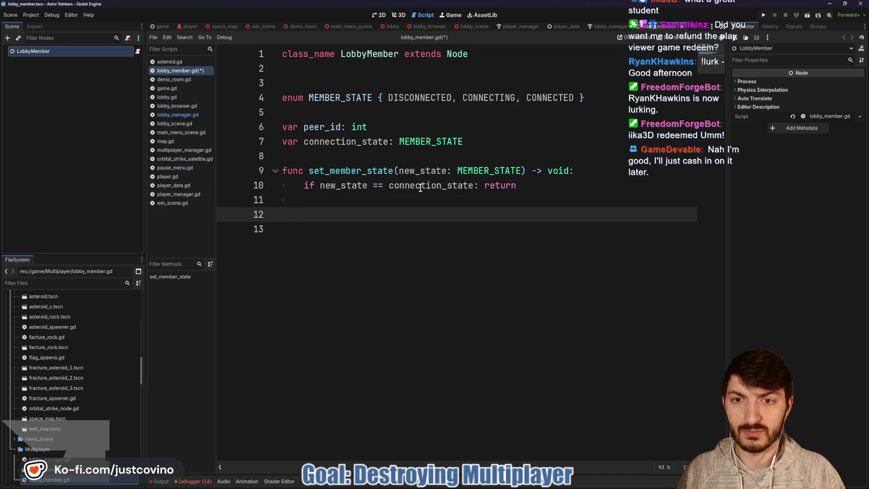
key("Tab")
type("connection_state = ")
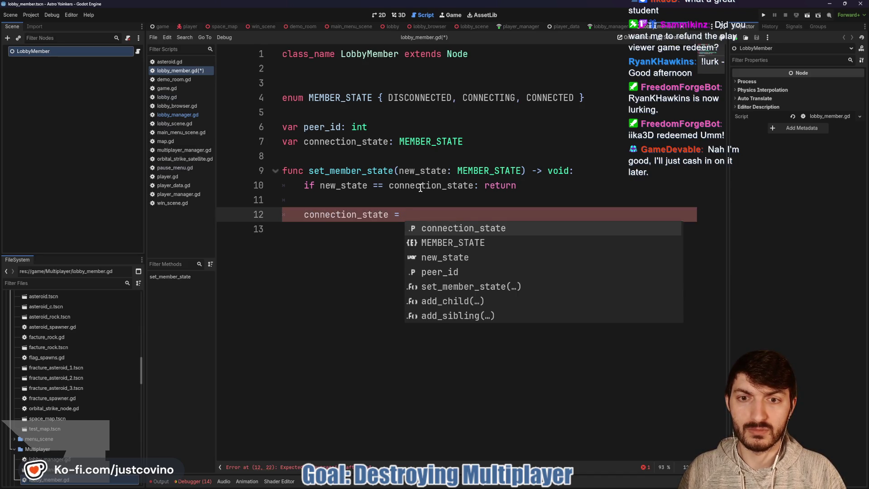
type("new")
key("Return")
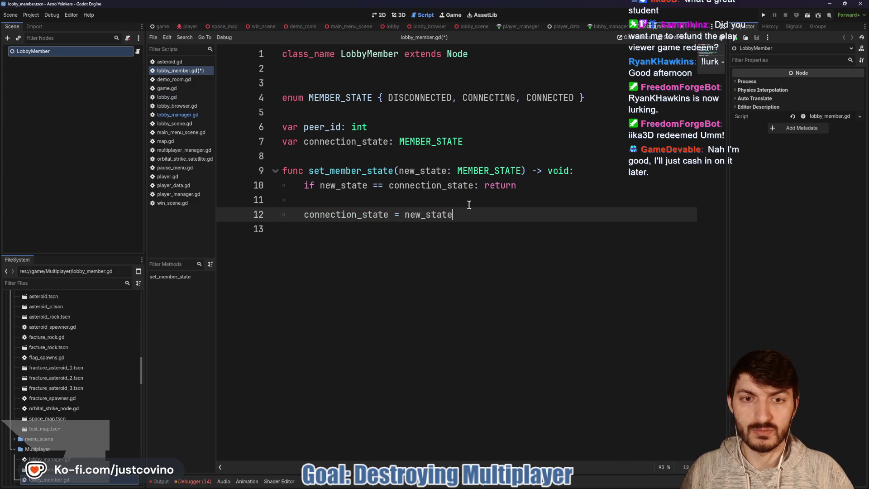
key("ctrl+s")
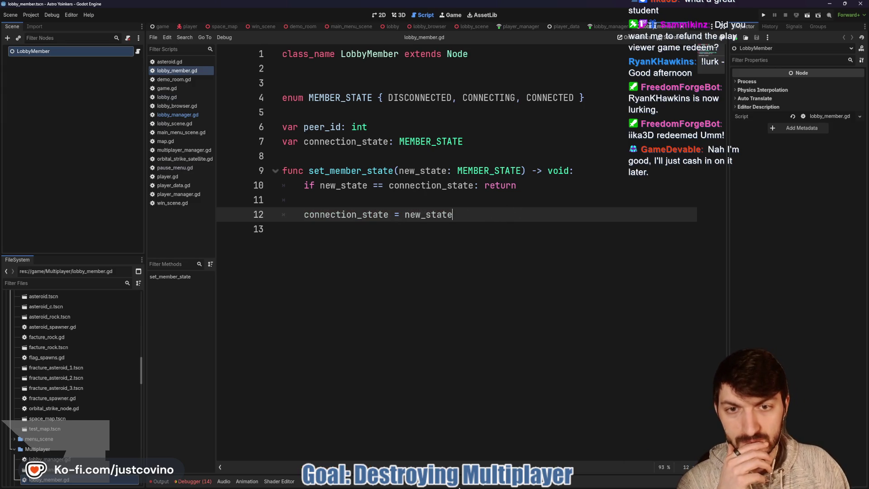
- Add a blank line above set_member_state, save, and bring up the LobbyMember.cs reference
left_click(326, 155)
key("Return")
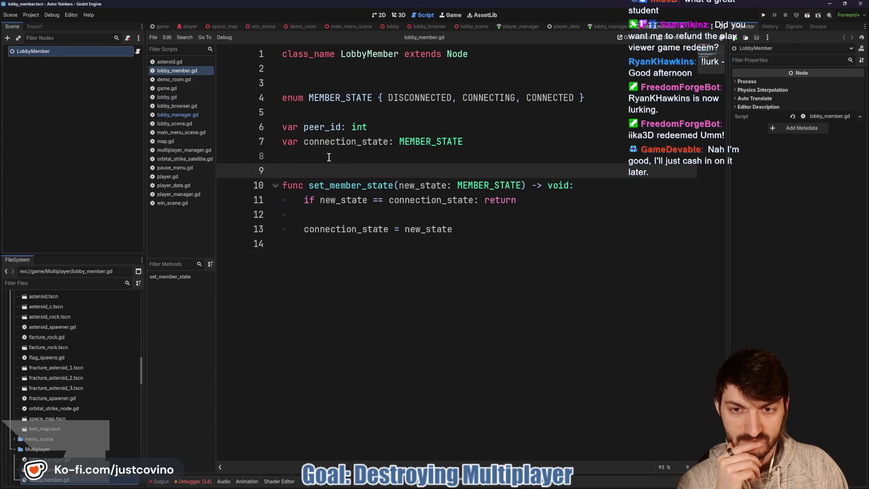
left_click(436, 273)
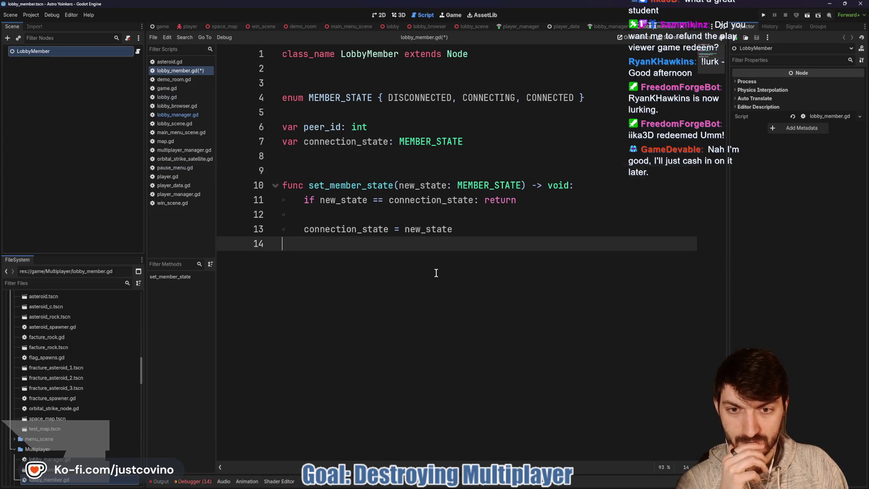
key("ctrl+s")
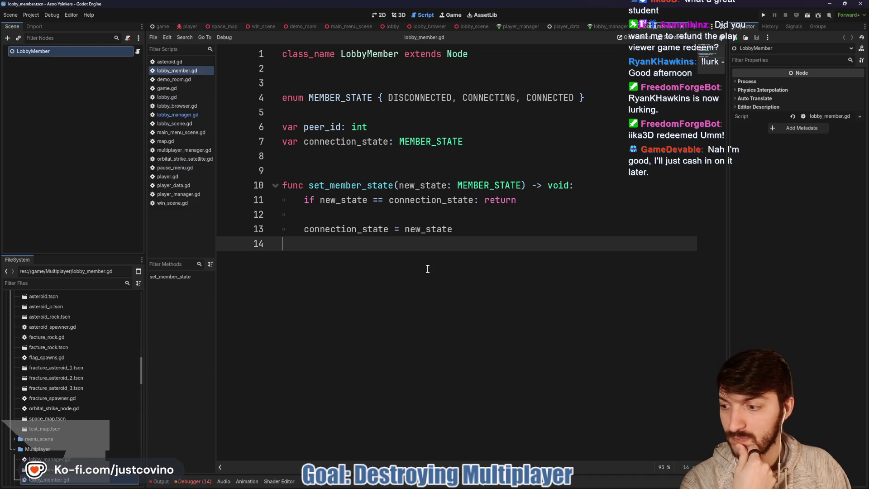
left_click(476, 486)
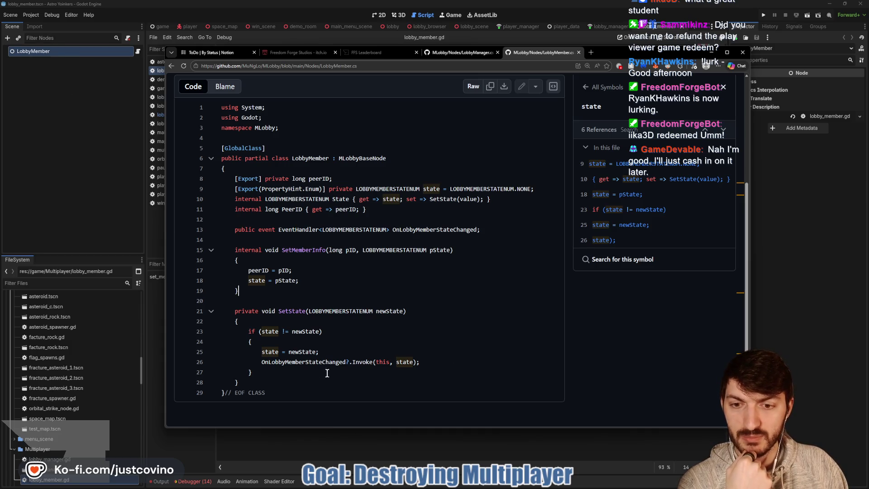
mouse_move(258, 362)
left_mouse_down()
mouse_move(419, 361)
mouse_move(275, 364)
left_mouse_up()
left_click(418, 361)
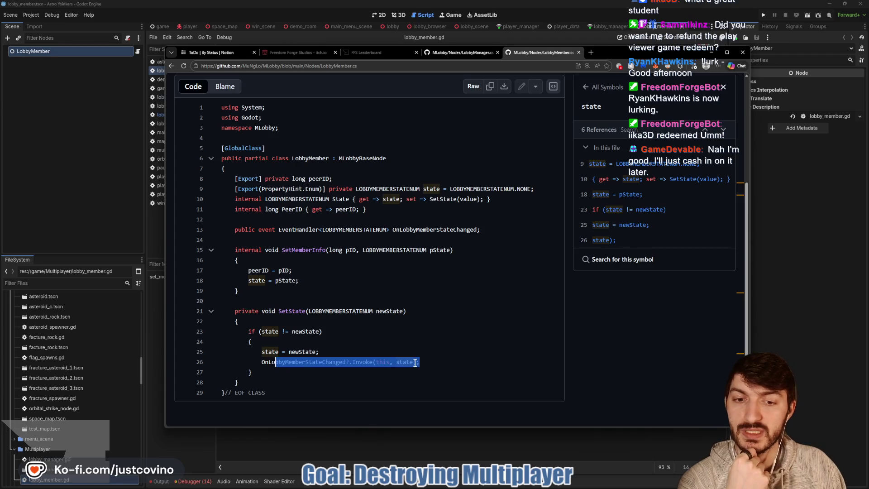
left_click(392, 446)
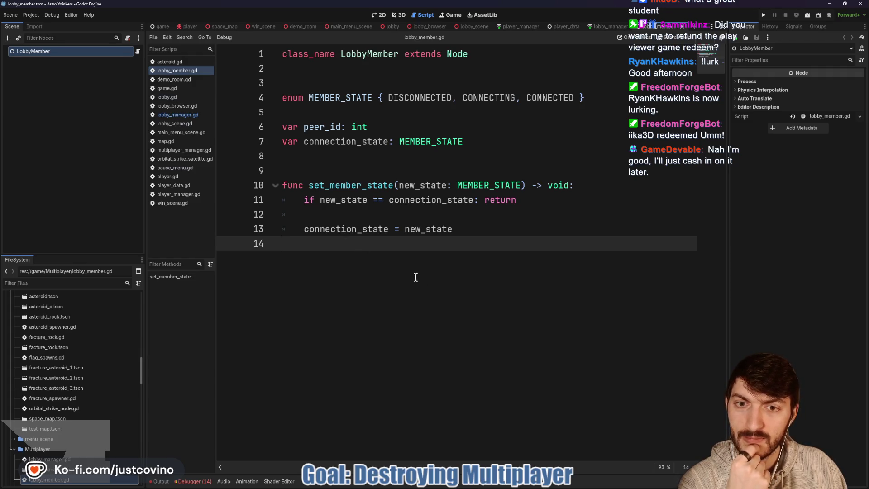
- Type 'signal member_state_changed' on line 9, then bring up the LobbyMember.cs reference
left_click(346, 164)
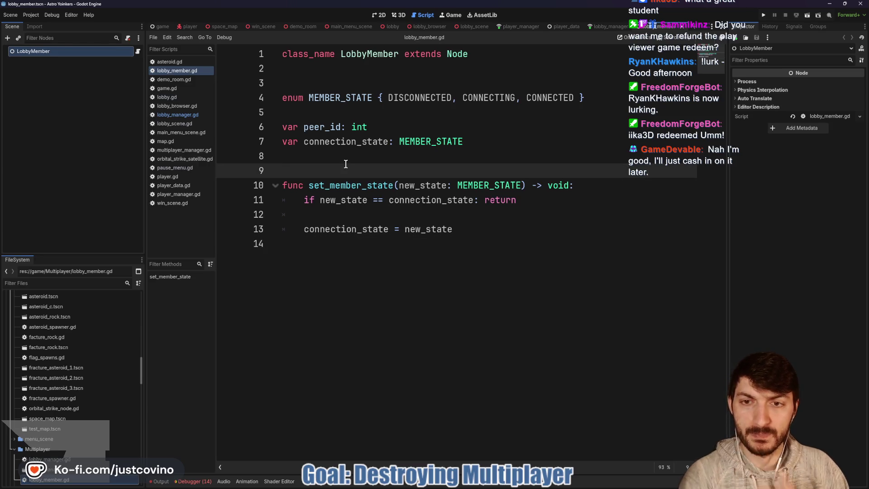
key("Return")
type("signal")
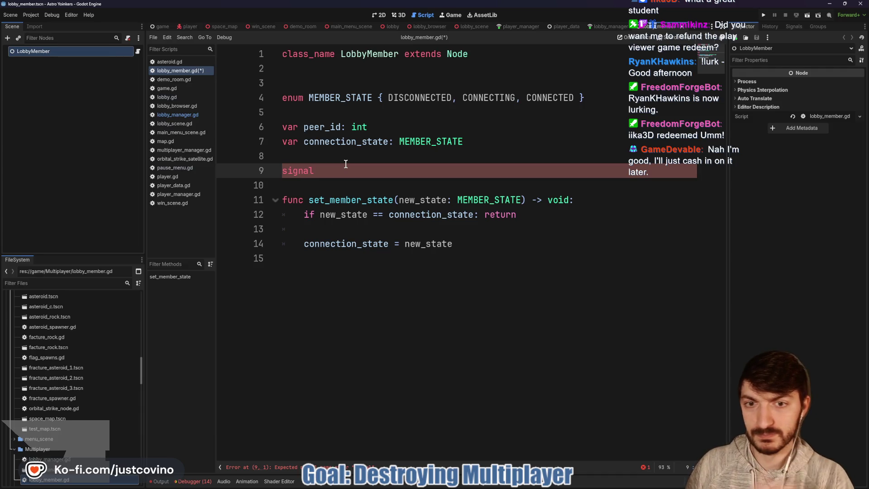
type("member")
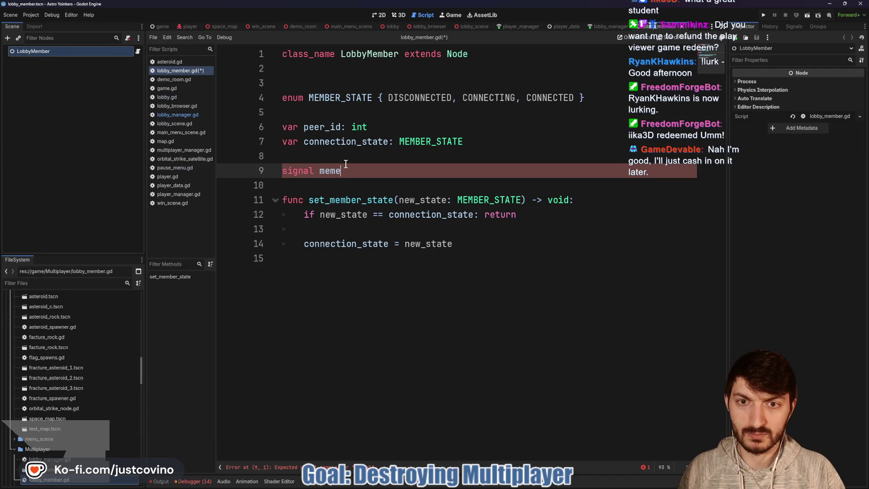
type("_state_cha")
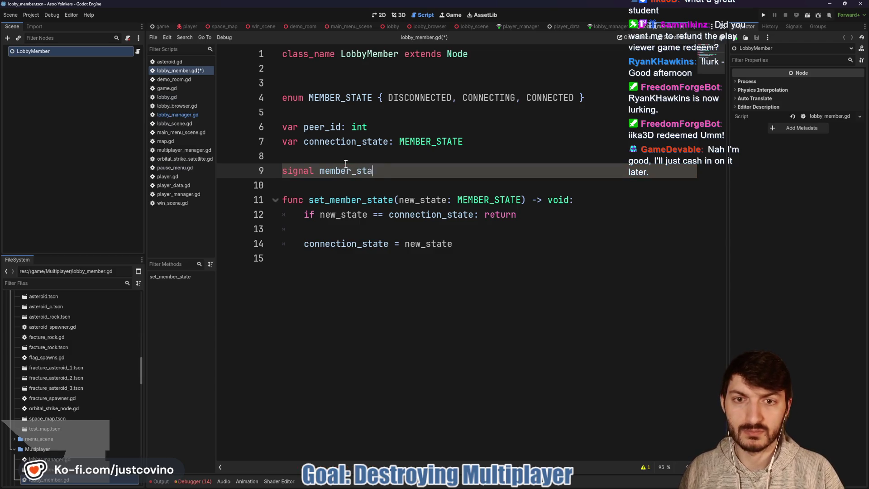
type("nged")
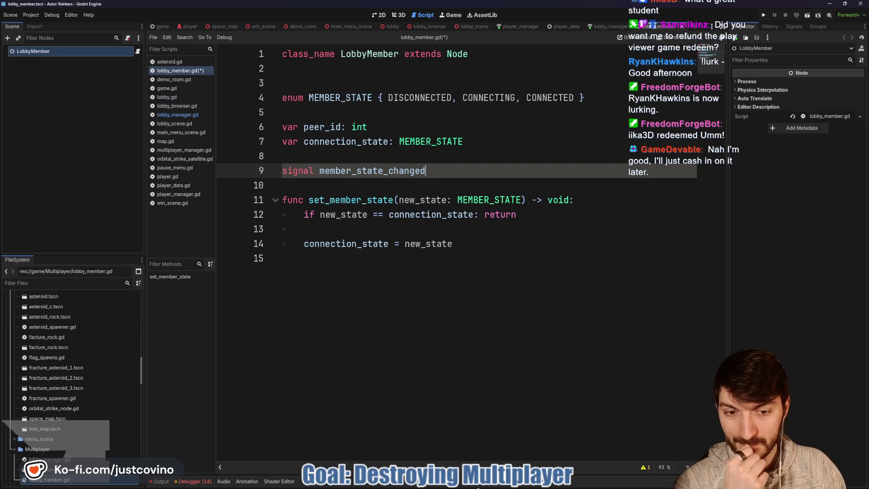
mouse_move(480, 486)
left_click(476, 486)
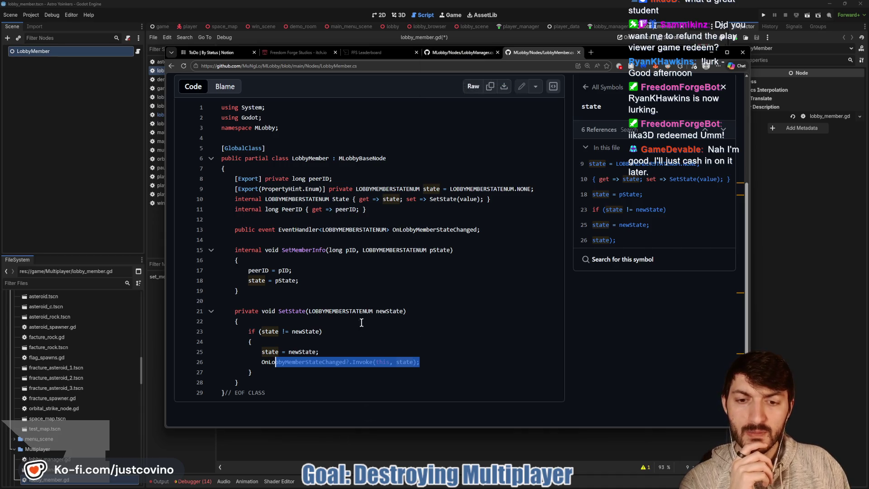
left_click(377, 441)
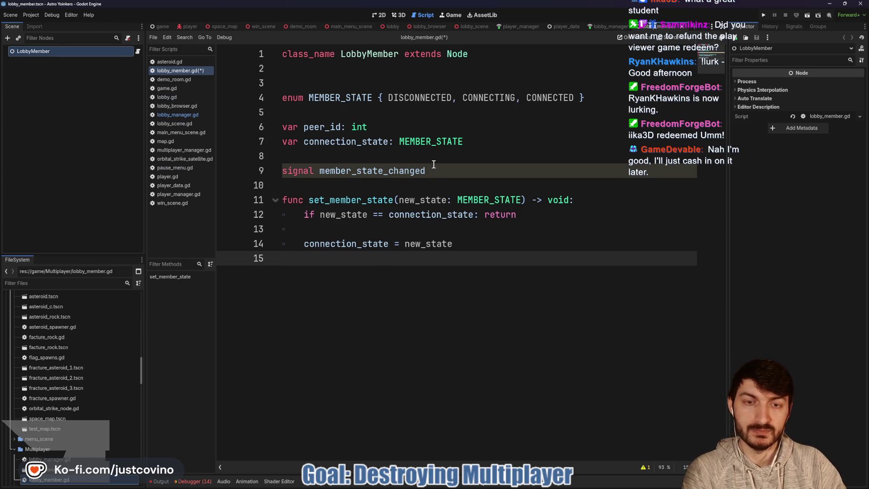
- Delete the signal member_state_changed line and save lobby_member.gd
left_click_drag(433, 165, 272, 170)
key("BackSpace")
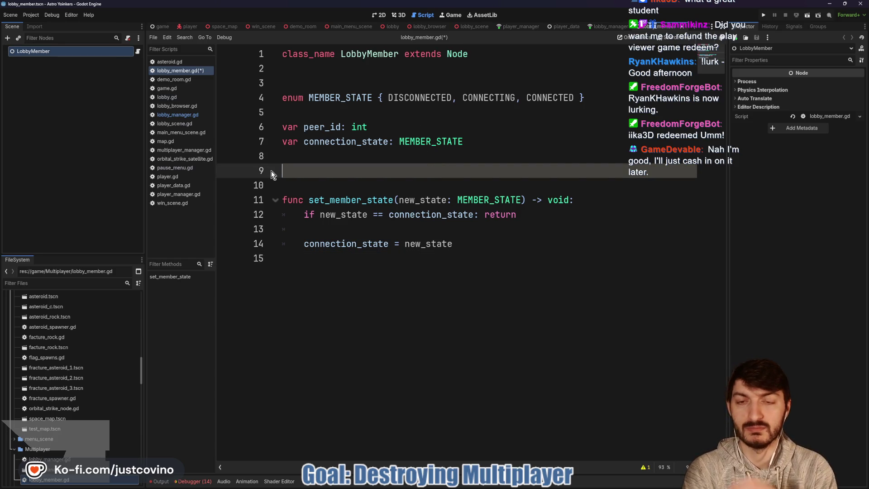
key("BackSpace")
key("ctrl+s")
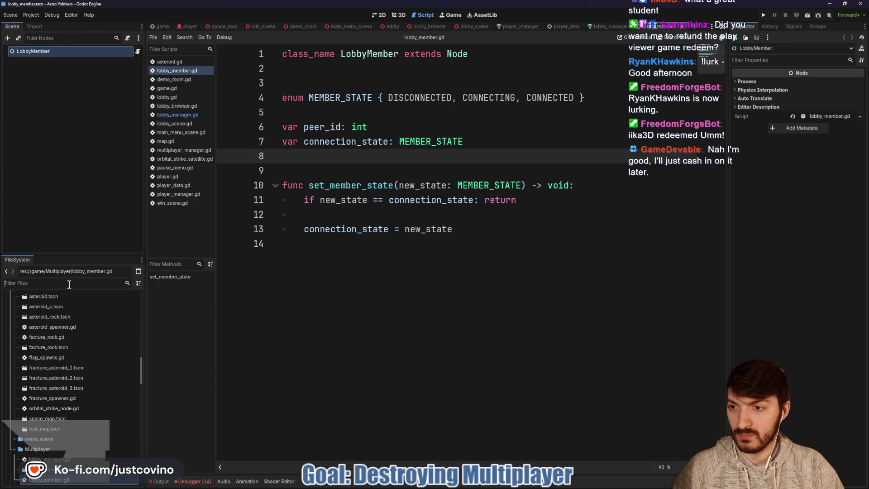
- Filter FileSystem for 'lobby' and copy the path of lobby_member.tscn
type("lobby")
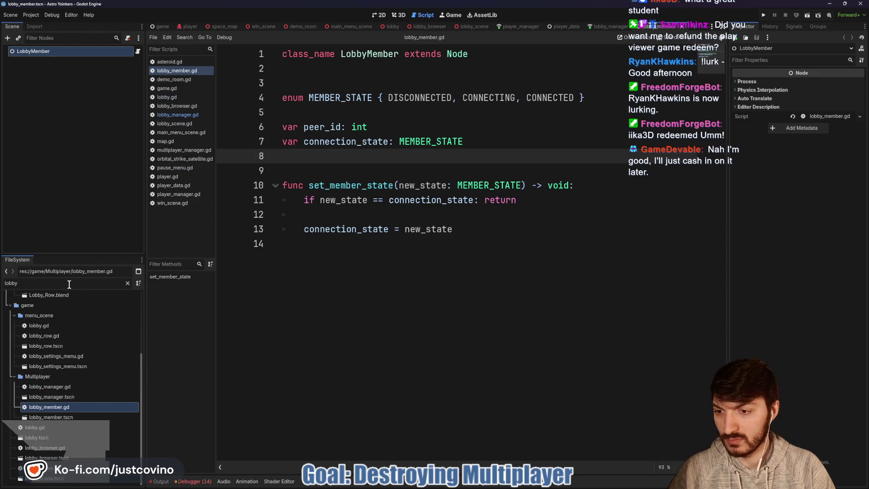
left_click(72, 417)
right_click(72, 417)
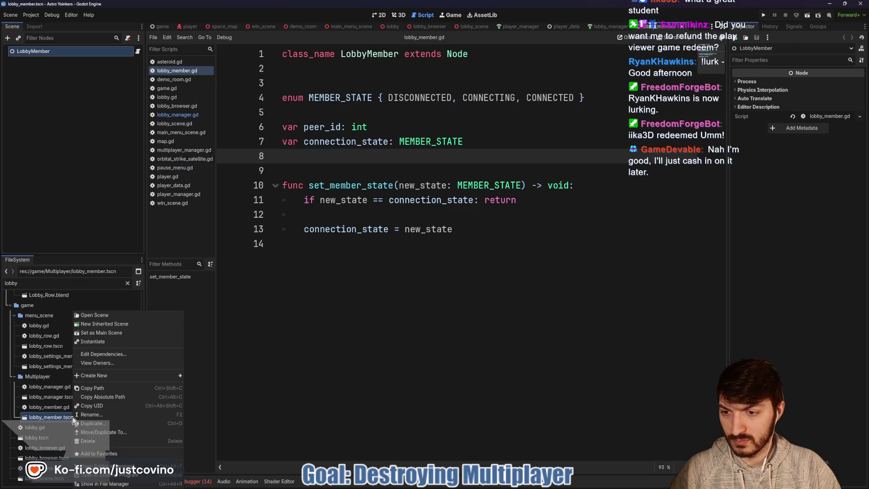
left_click(91, 389)
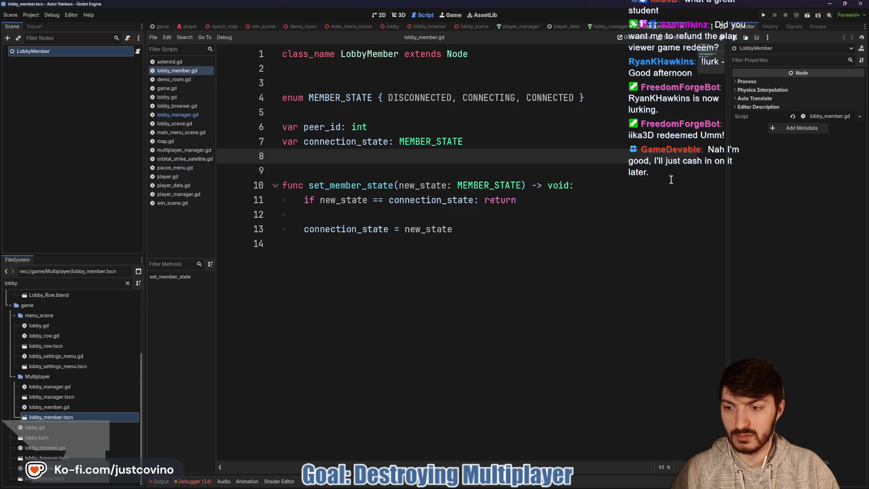
- In lobby_manager.gd, begin const LOBBY_MEMBER := preload(" below the enums
left_click(610, 26)
left_click(430, 218)
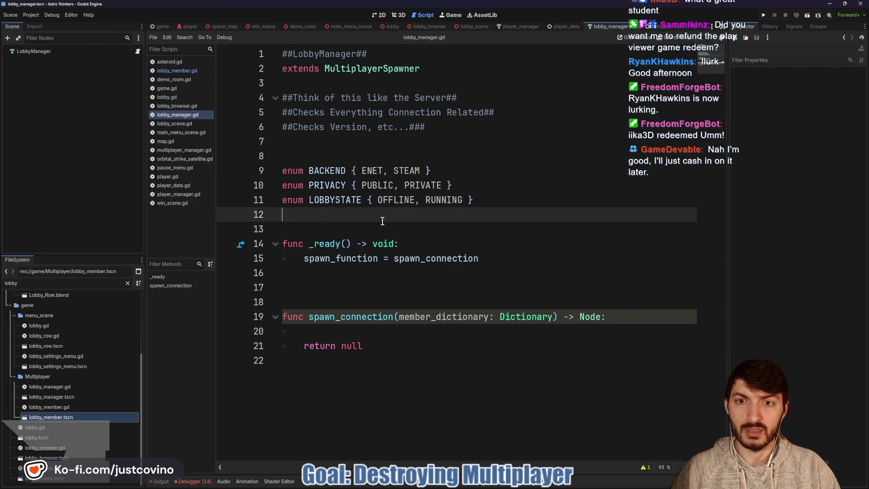
key("Return")
key("Return")
type("const LO")
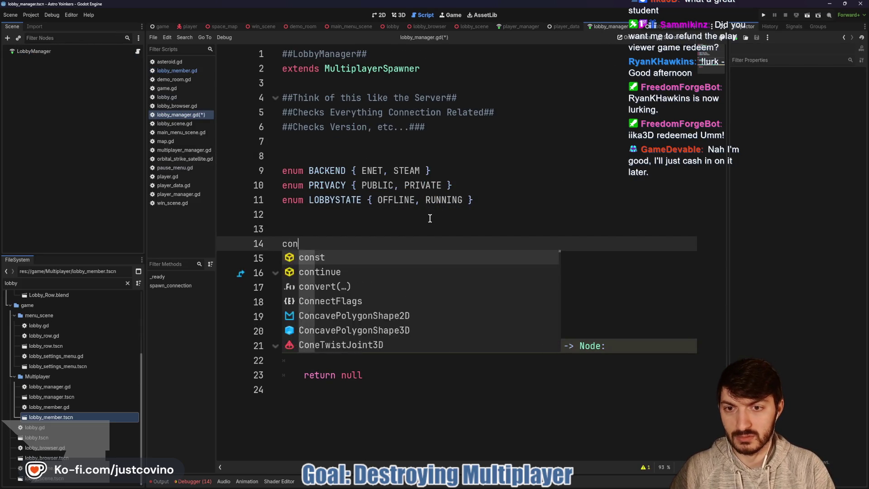
type("BBY_M")
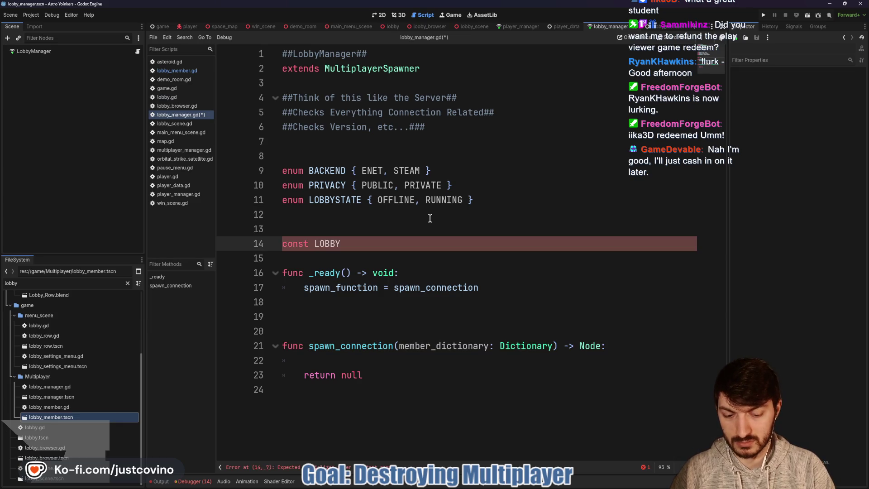
type("EMBER :")
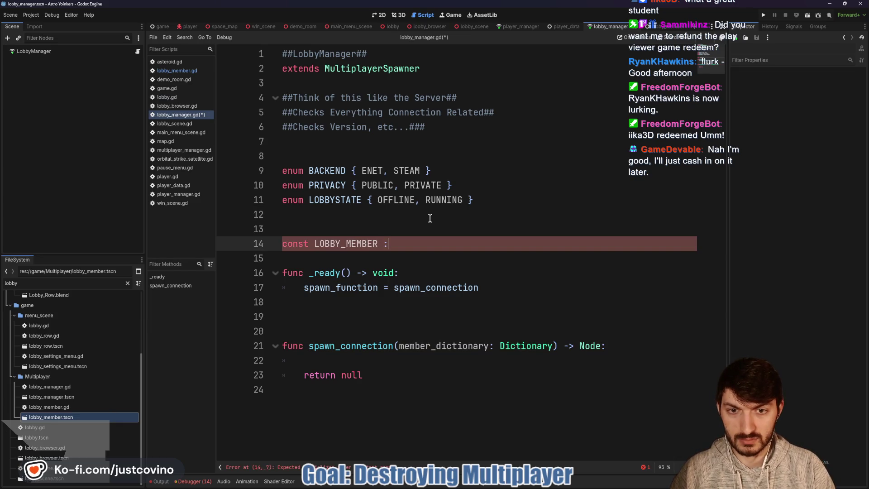
type("= preload(")
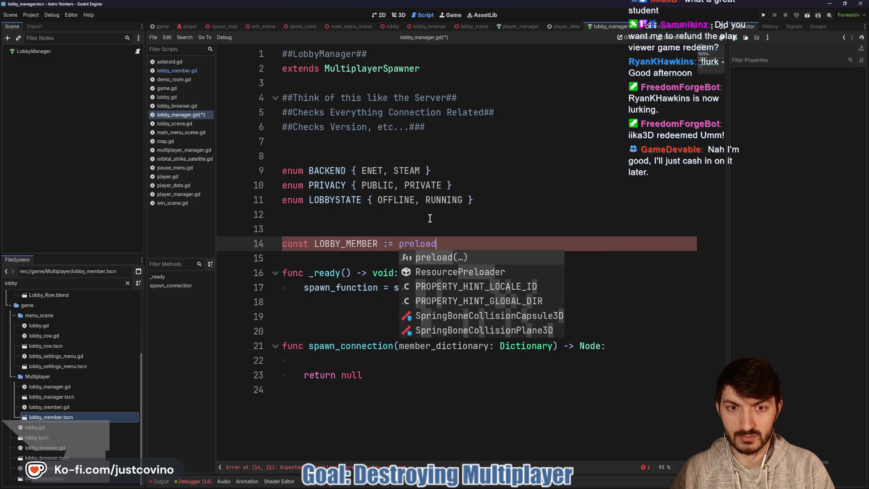
type("\"")
- Paste the lobby_member.tscn path into the preload and add a blank line below
type("res://game/Multiplayer/lobby_member.tscn")
left_click(468, 229)
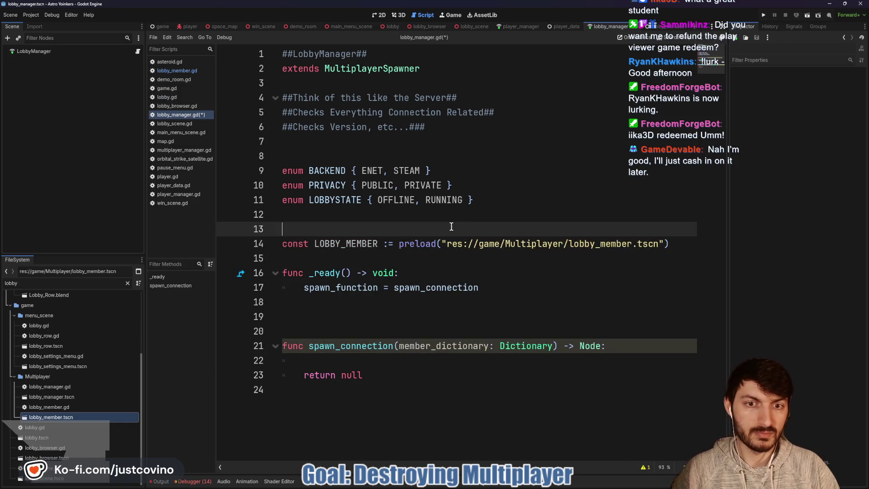
left_click(468, 256)
key("Return")
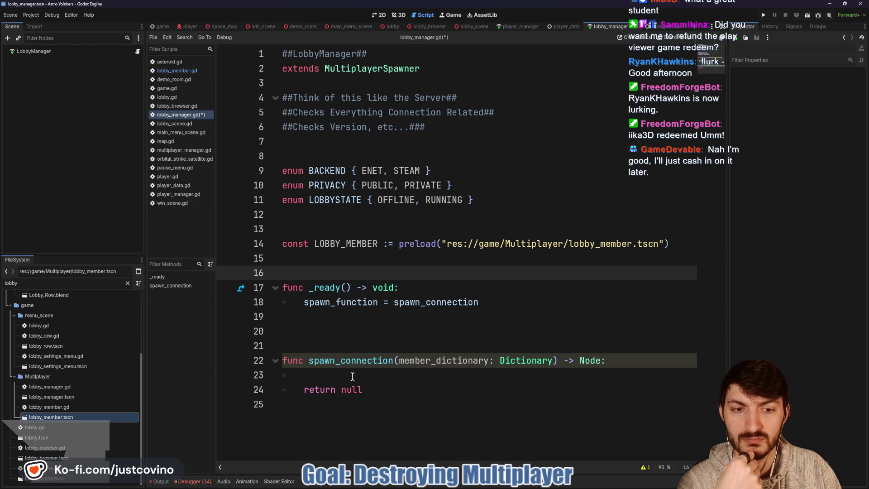
- Change spawn_connection's return type from Node to LobbyMember, then switch to the GitHub reference
double_click(583, 360)
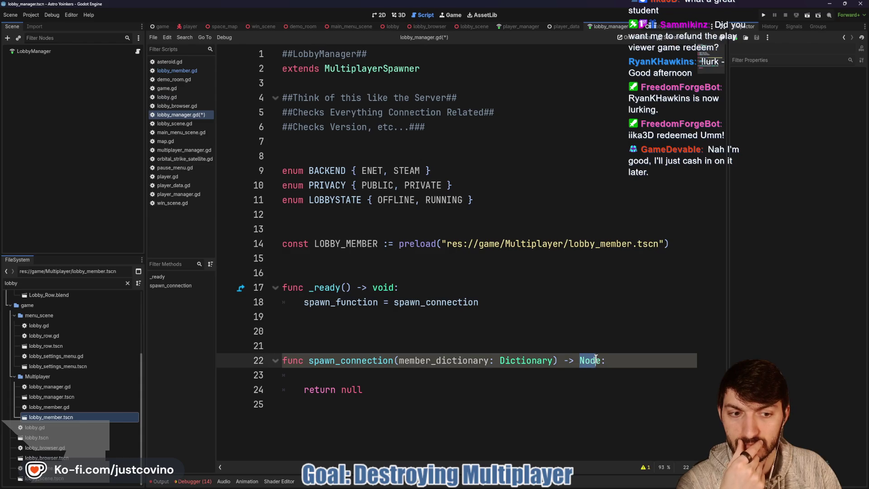
type("Lobby")
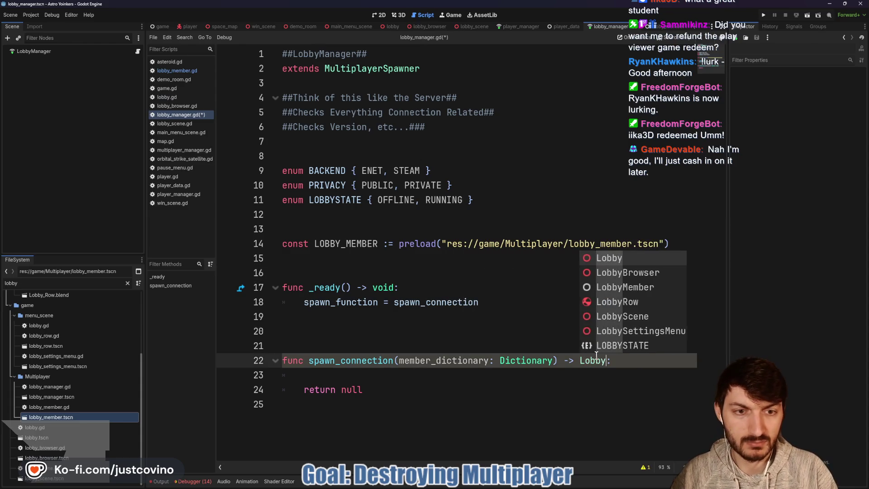
key("Down")
key("Down")
key("Return")
left_click_drag(362, 390, 342, 391)
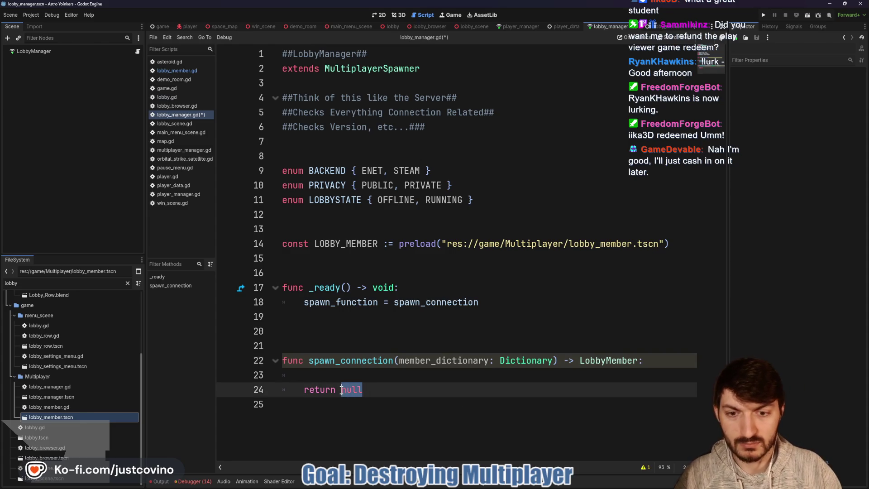
left_click(325, 377)
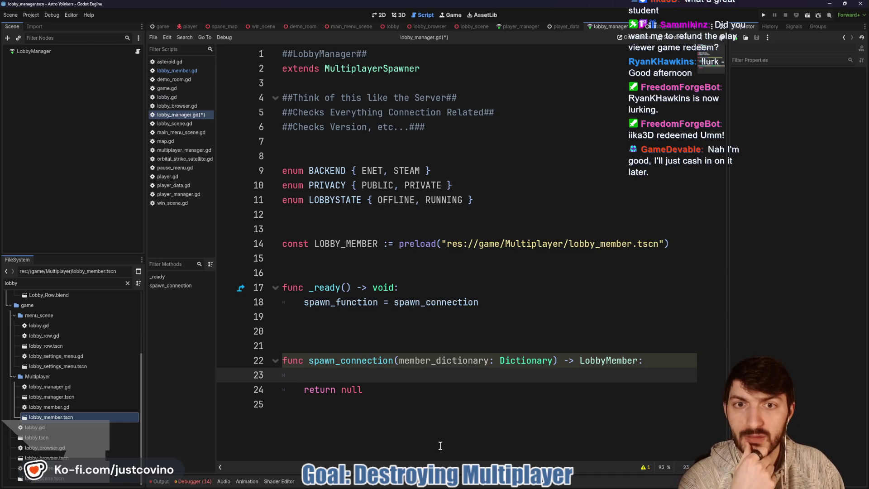
key("Up")
key("Up")
key("Up")
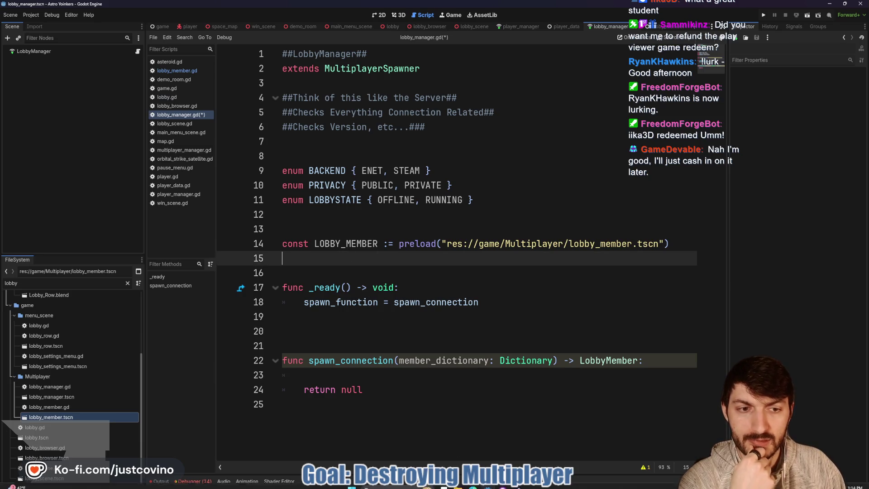
key("alt+Tab")
- View the LobbyManager.cs reference file, then return to the Godot editor
left_click(369, 278)
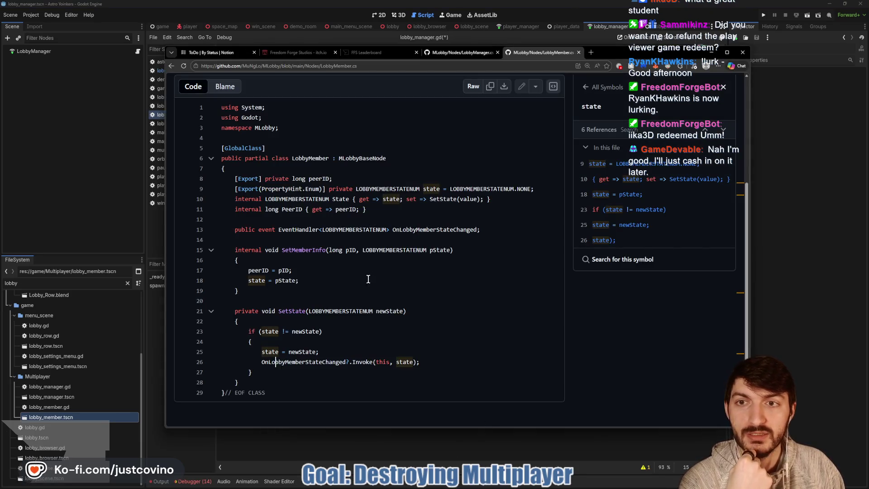
left_click(447, 54)
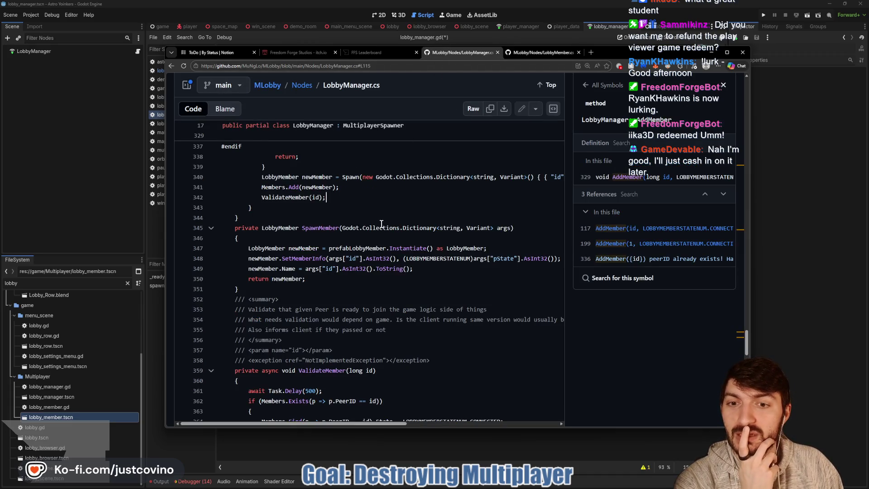
scroll(382, 224, "up", 4)
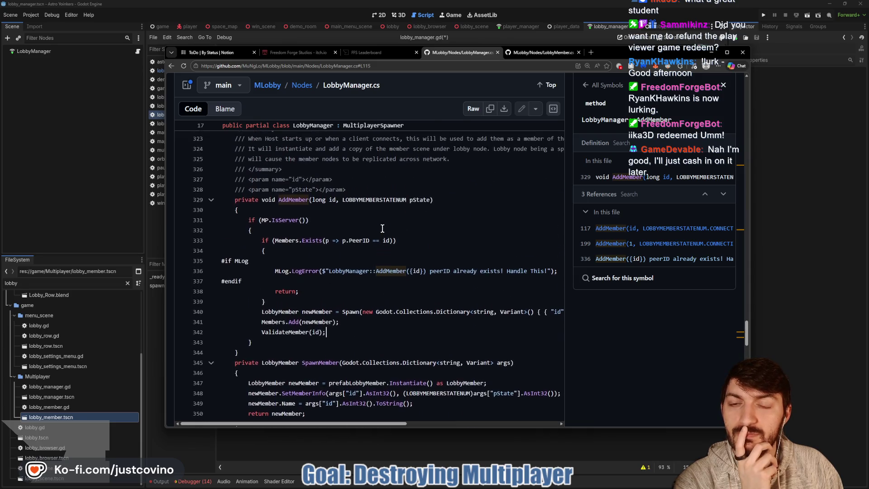
left_click_drag(691, 53, 663, 74)
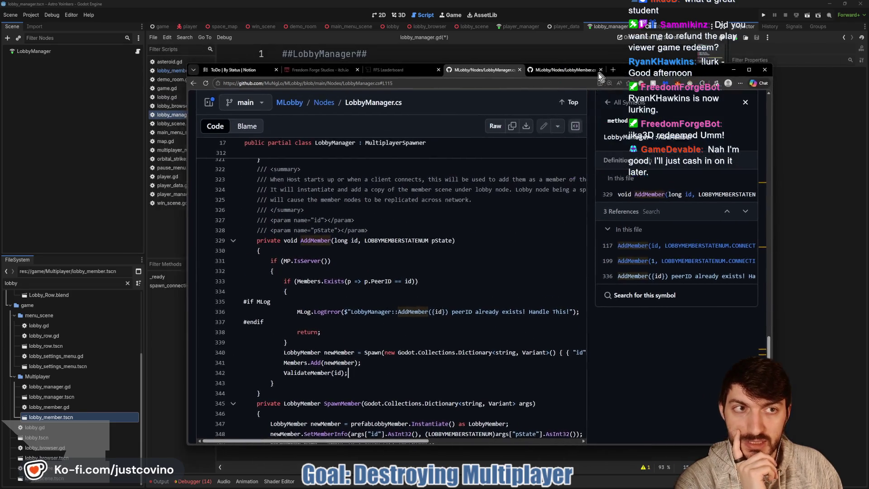
left_click(662, 25)
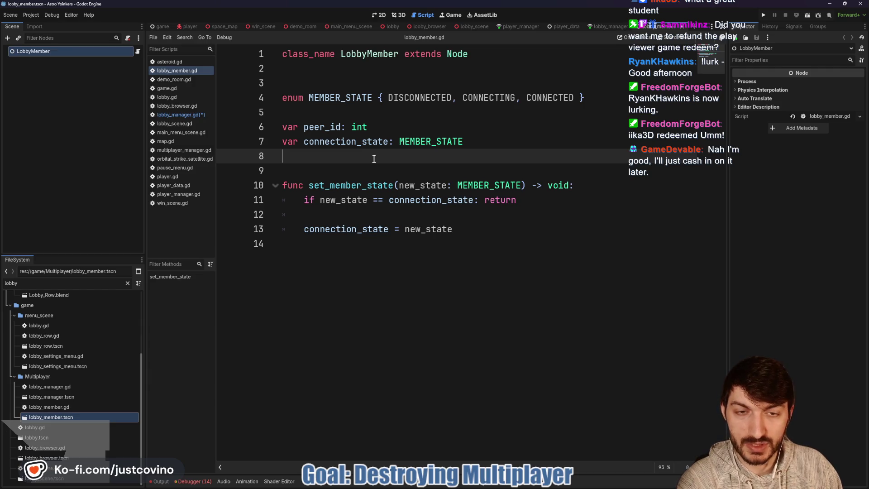
- In spawn_connection, write lobby_member = LOBBY_MEMBER.instantiate(), then return to lobby_member.gd
left_click(606, 27)
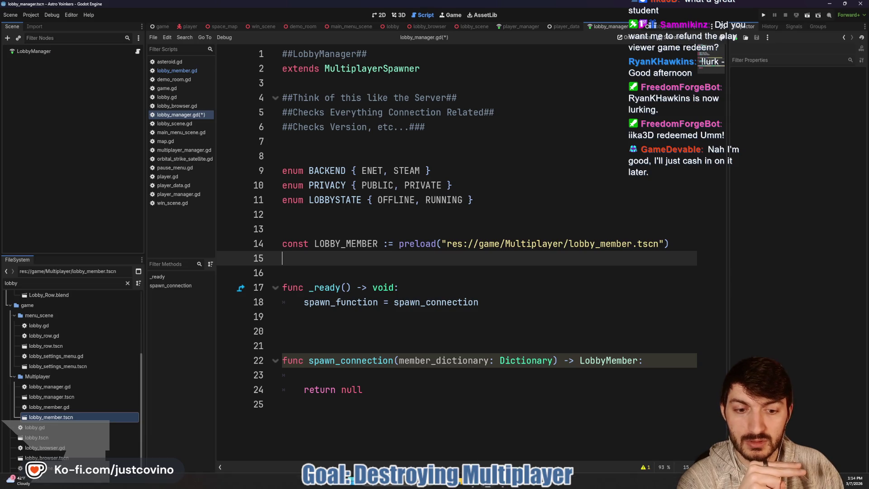
left_click(337, 374)
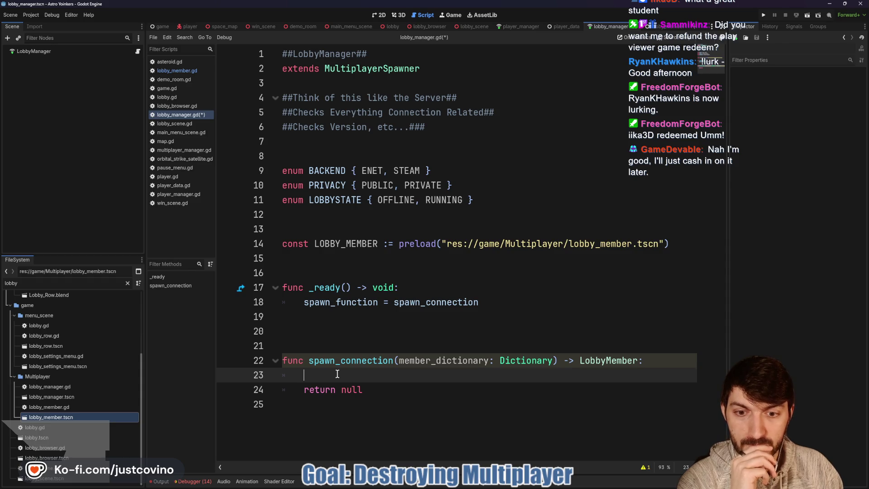
type("lobby_member")
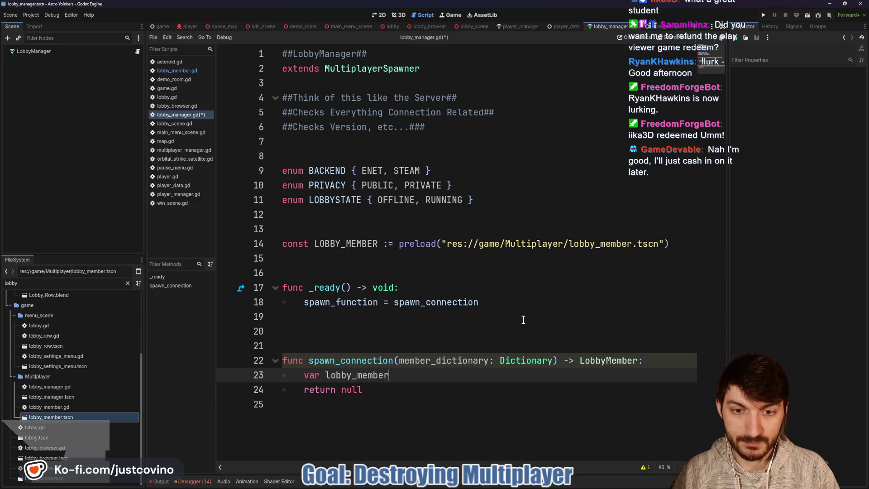
type(" = LO")
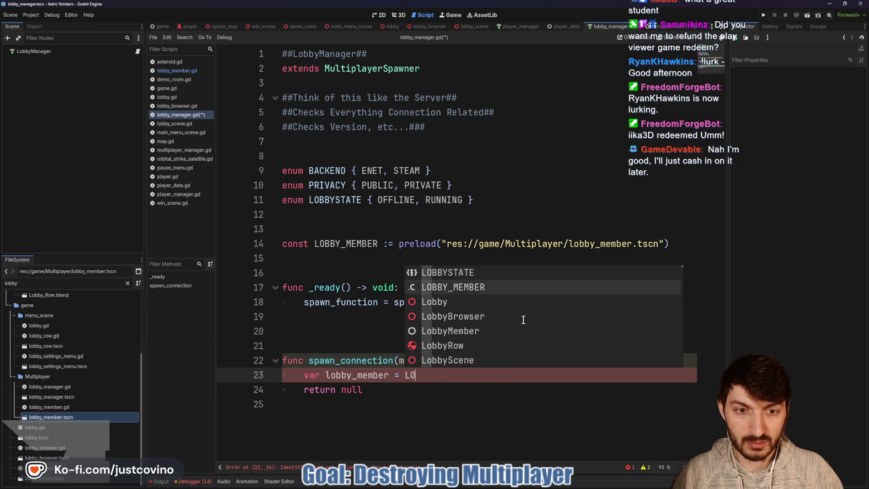
key("Return")
type(".in")
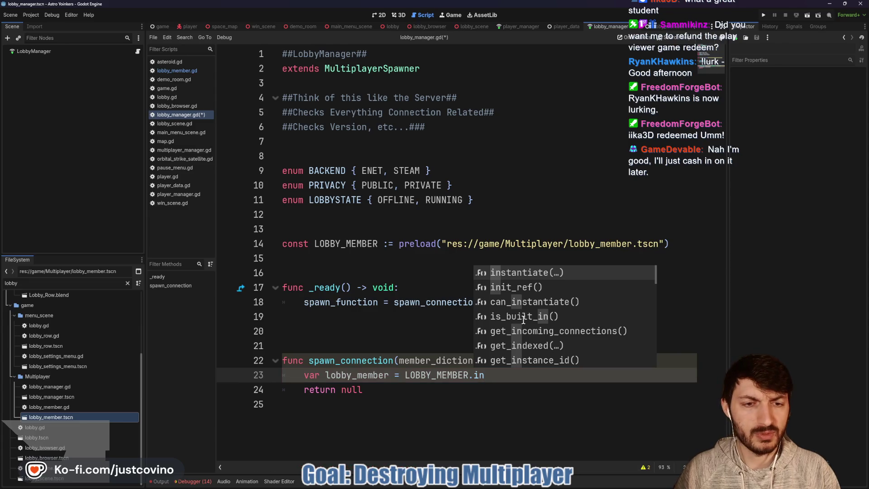
key("Return")
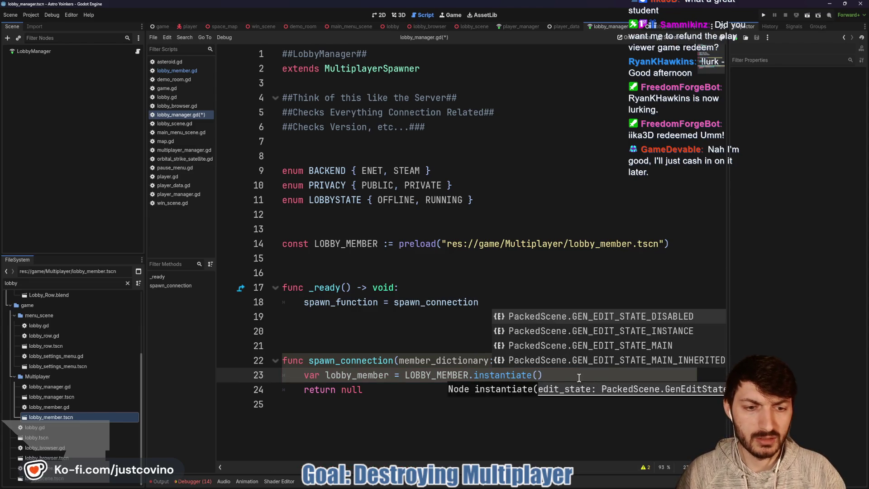
left_click(569, 372)
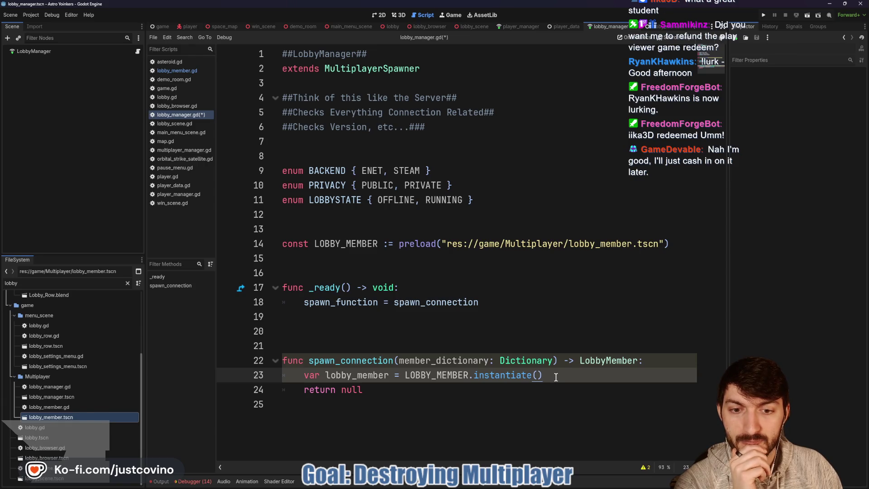
key("Return")
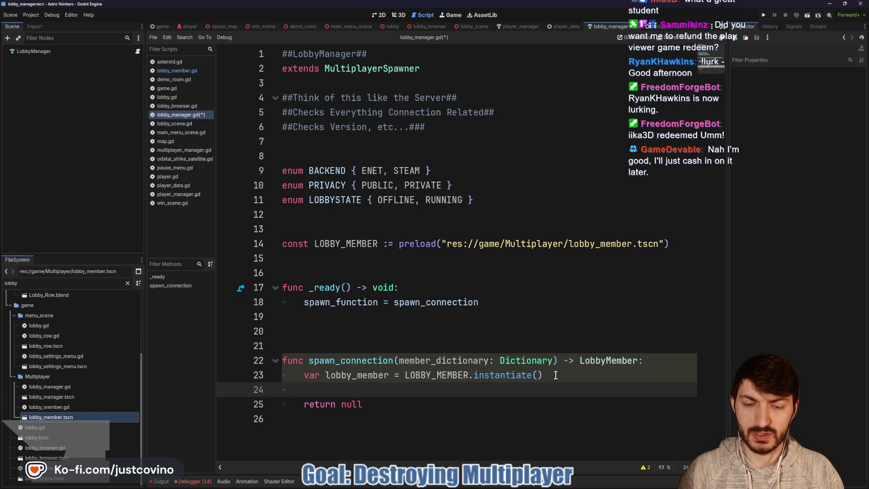
left_click(661, 28)
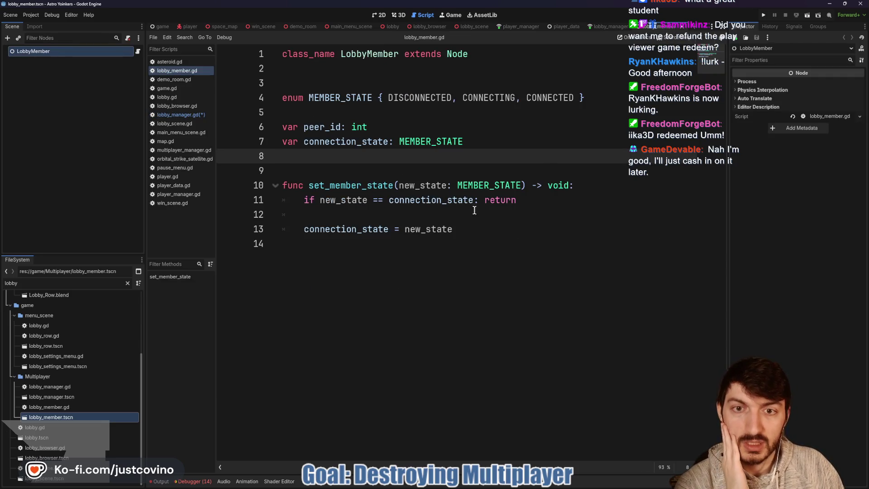
- Delete the empty line inside set_member_state, then go to the connection_state declaration on line 7
double_click(344, 185)
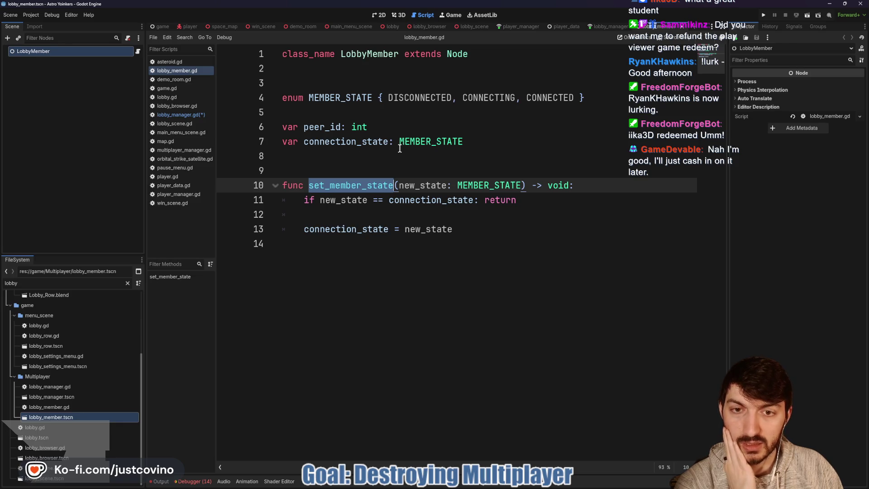
left_click(408, 216)
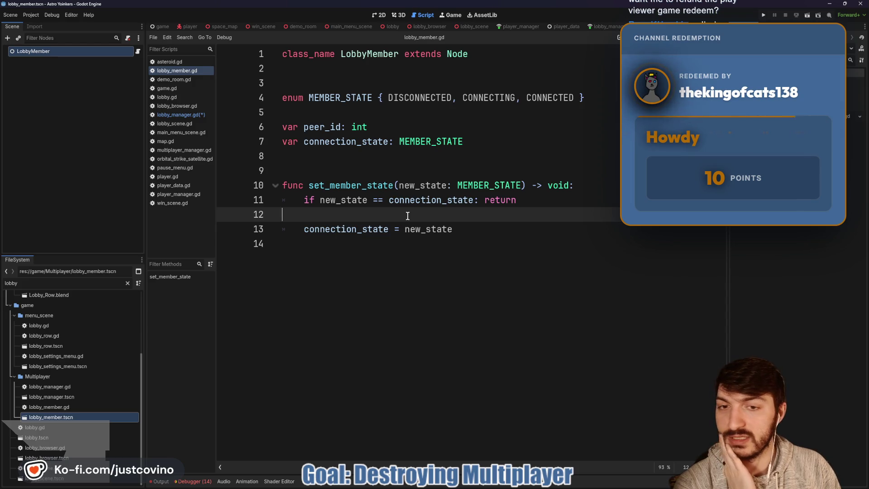
key("BackSpace")
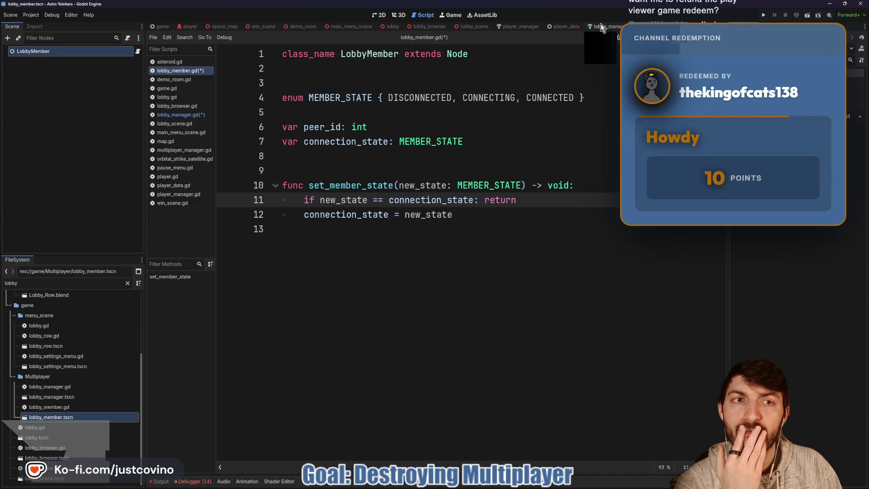
left_click(601, 25)
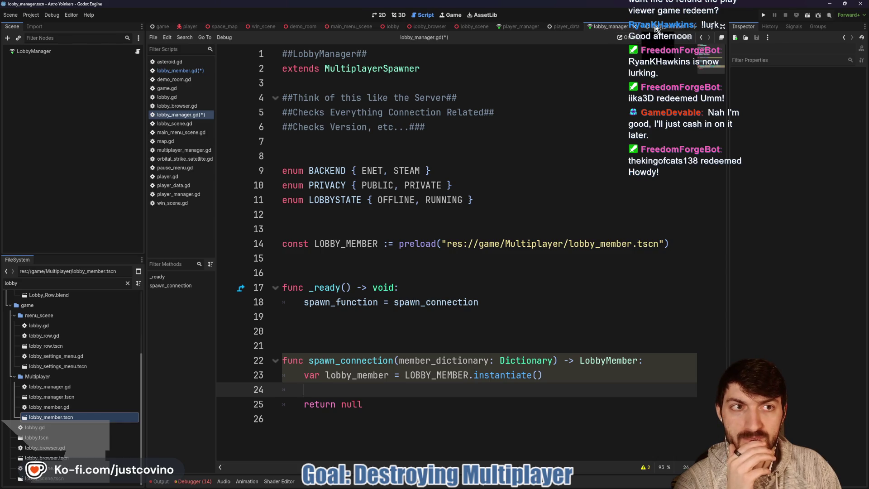
left_click(656, 29)
mouse_move(421, 145)
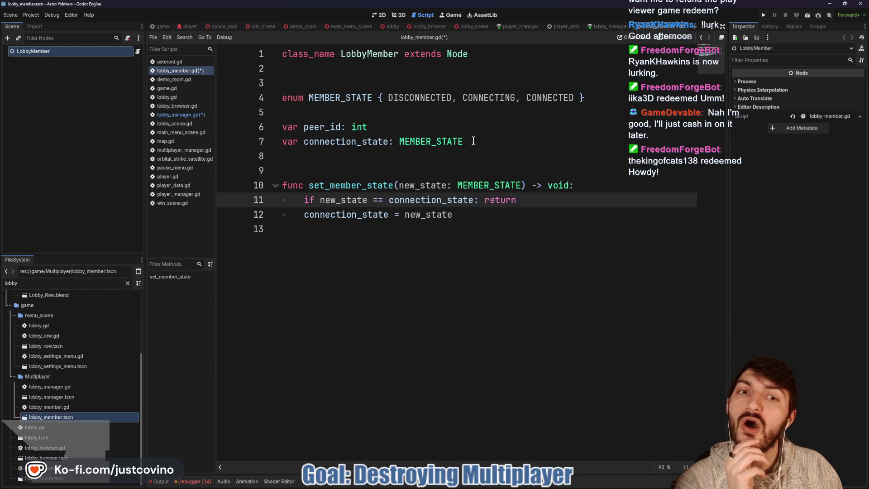
left_click(473, 141)
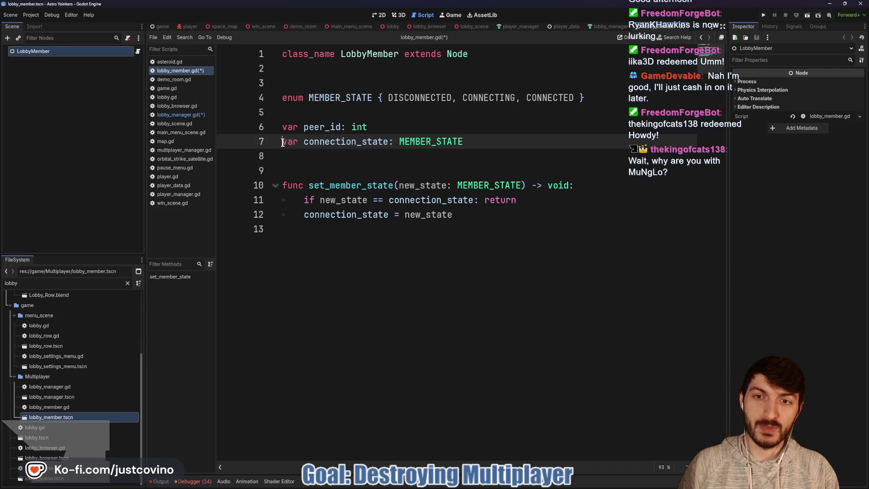
left_click(283, 142)
type("@export")
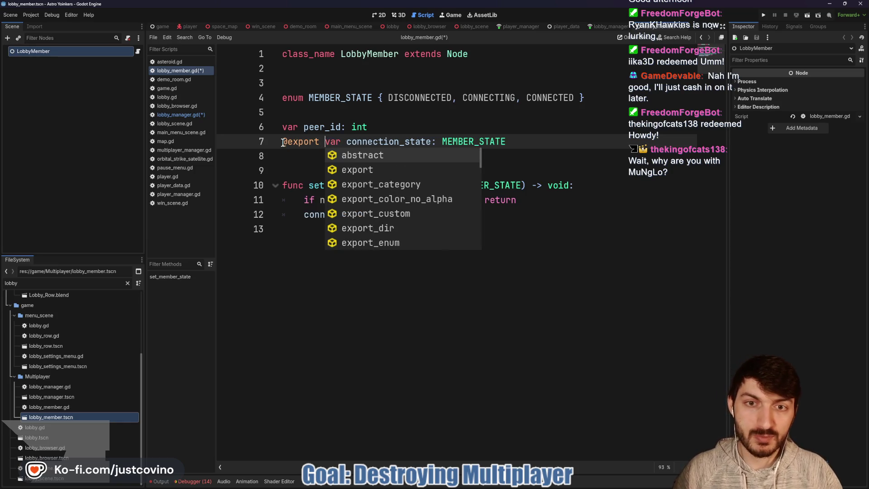
left_click(504, 140)
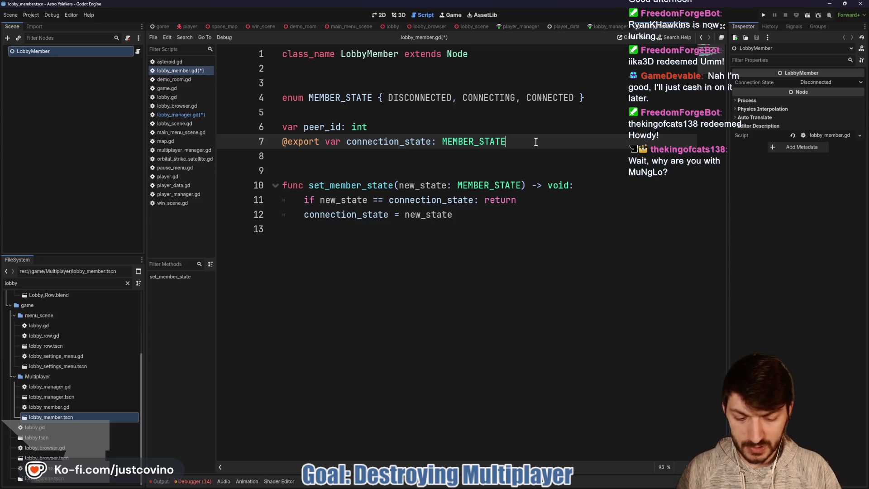
type(":")
key("Return")
type("set(value):")
key("Return")
- Make the setter assign connection_state = value and call set_member_state(connection_state)
type("con")
key("Return")
type("= val")
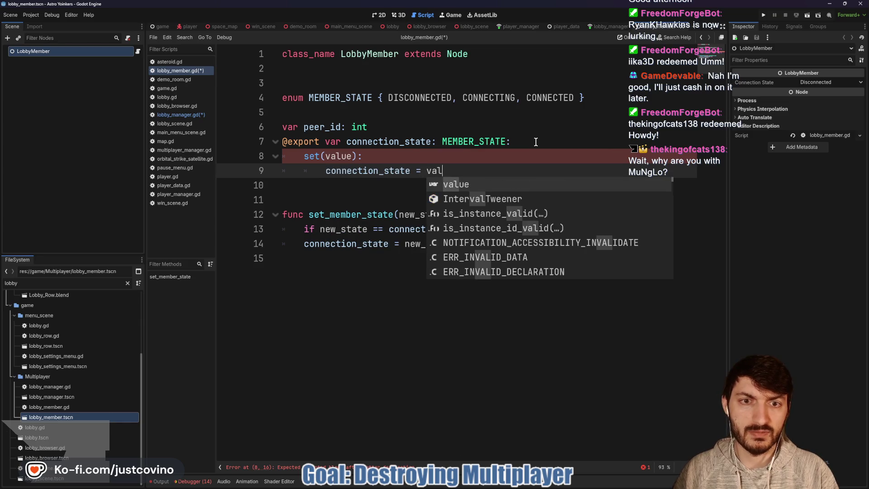
key("Return")
key("Return")
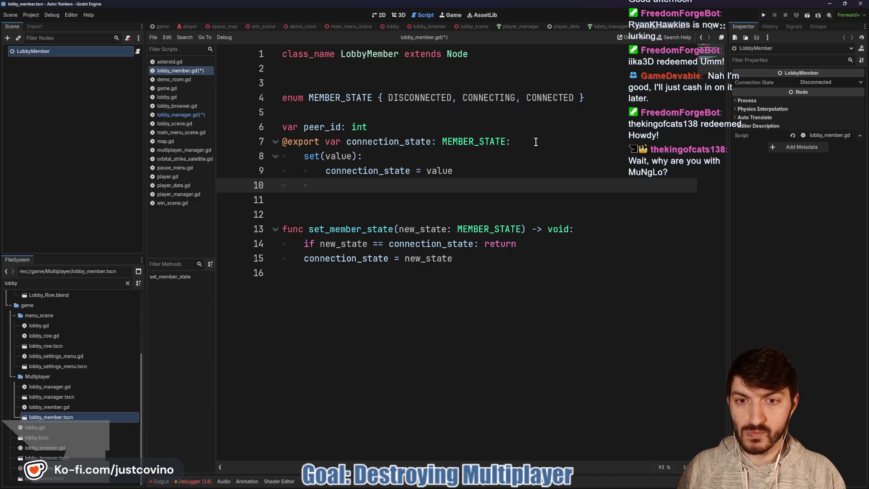
type("set")
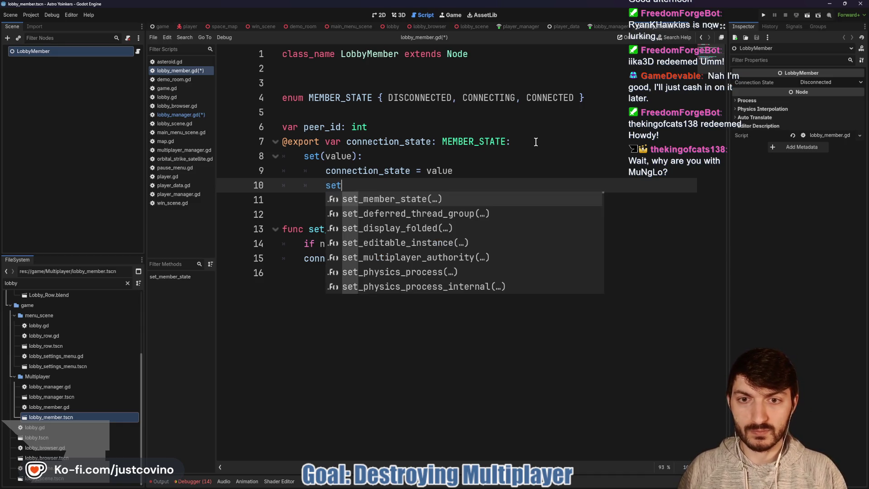
key("Return")
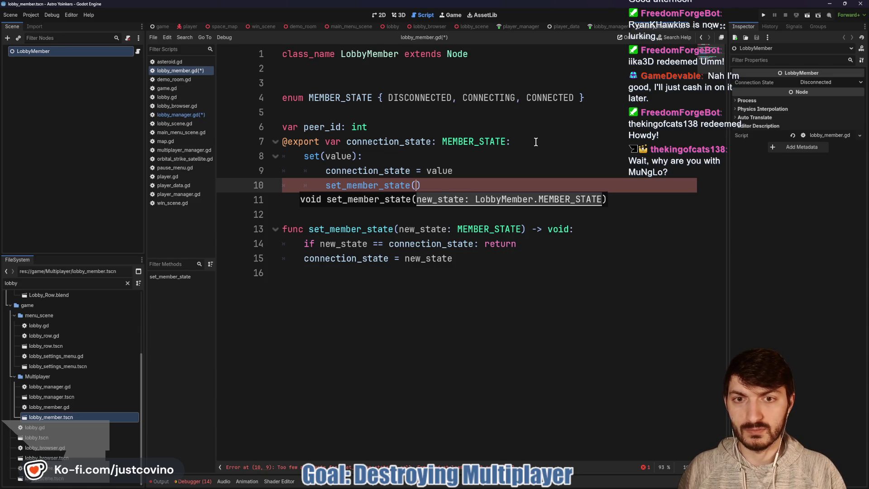
type("conne")
key("Return")
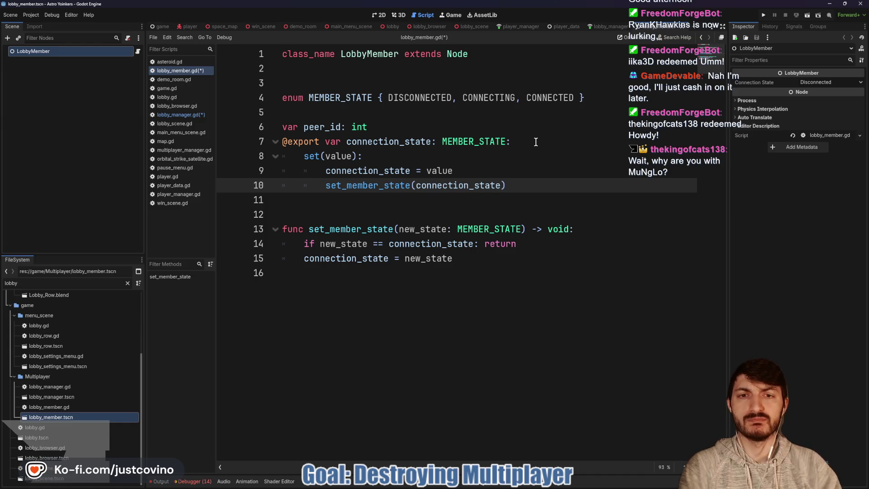
mouse_move(519, 183)
left_mouse_down()
mouse_move(308, 171)
mouse_move(243, 147)
left_mouse_up()
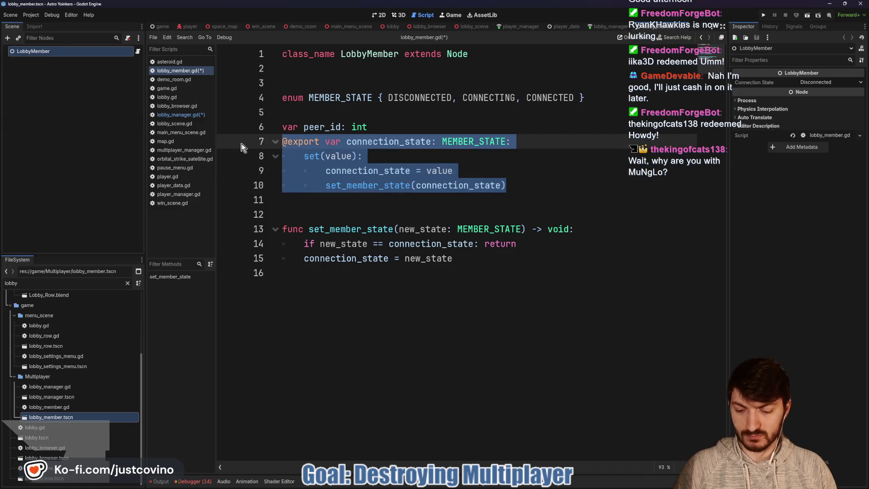
key("alt+Up")
left_click(560, 169)
key("Return")
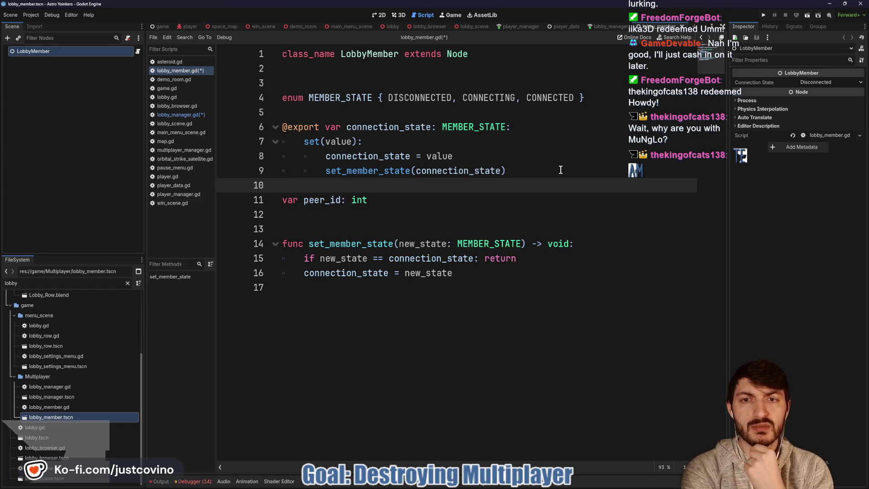
double_click(465, 128)
left_click_drag(341, 98, 308, 97)
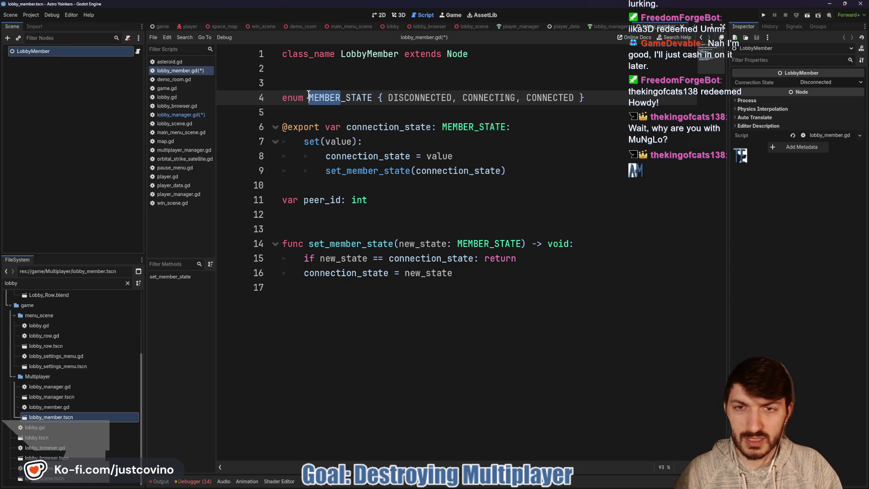
type("CONNECTION")
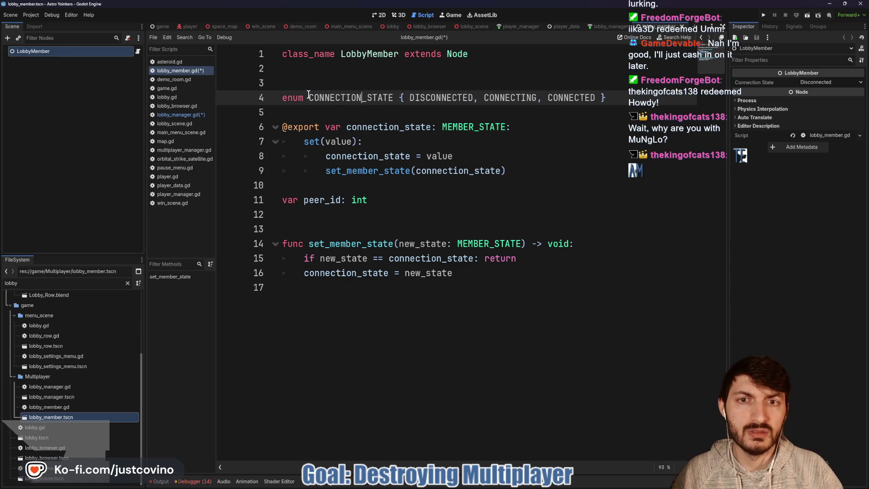
left_click_drag(472, 126, 439, 126)
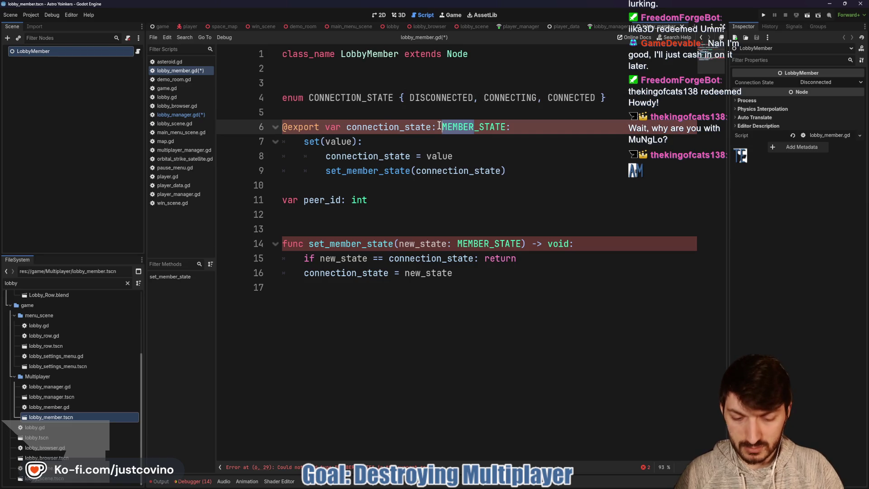
type("CONNECTION")
left_click_drag(490, 244, 457, 242)
type("CONNECTION")
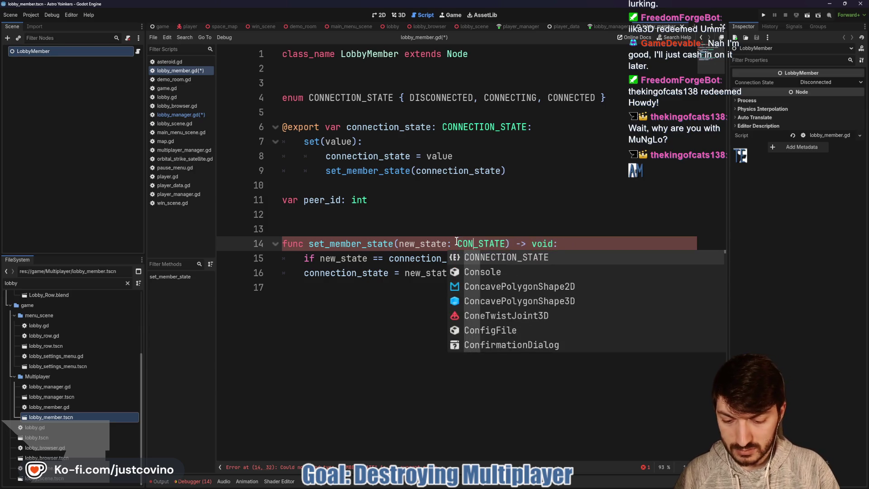
left_click(459, 219)
key("ctrl+s")
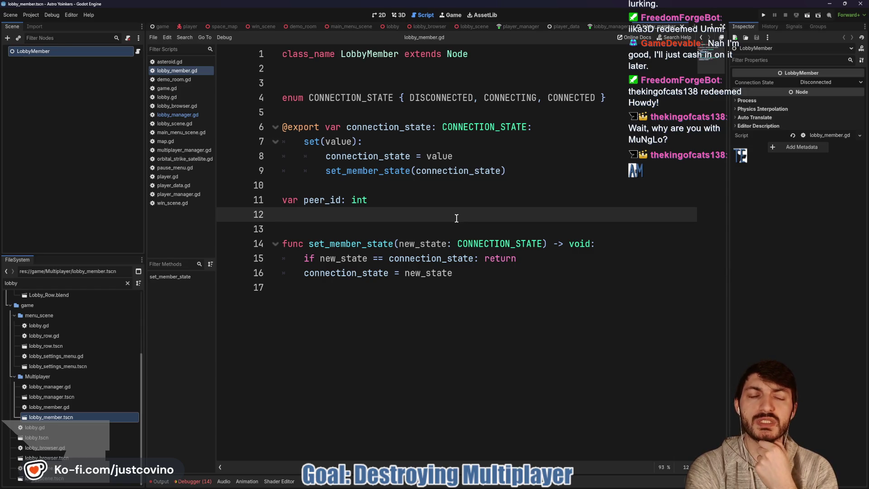
mouse_move(507, 171)
left_mouse_down()
mouse_move(272, 146)
mouse_move(528, 127)
left_mouse_up()
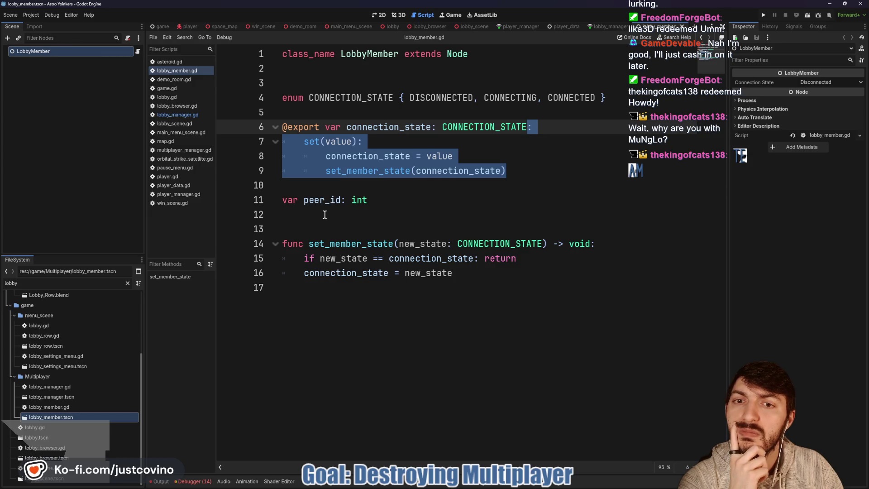
left_click(324, 215)
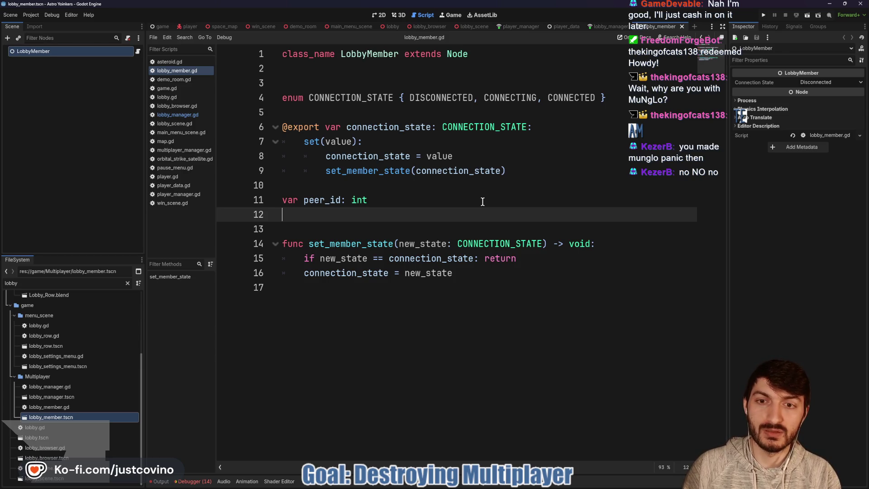
type("var temp_")
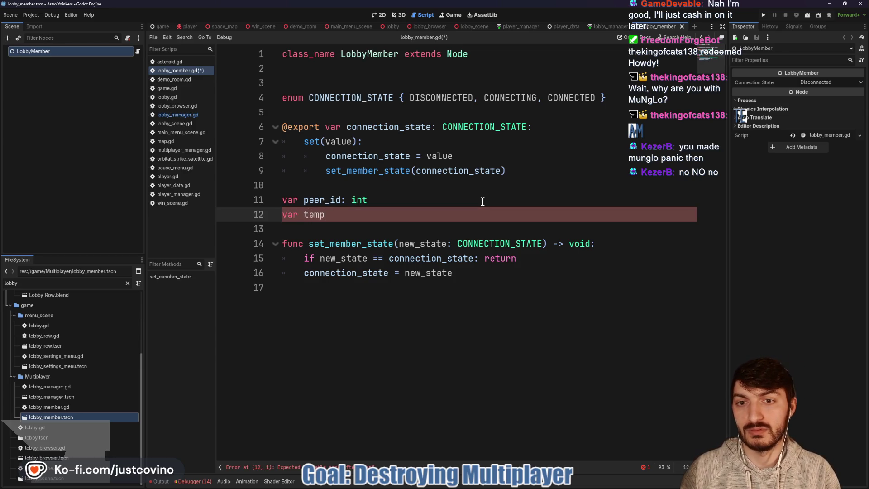
type("state:")
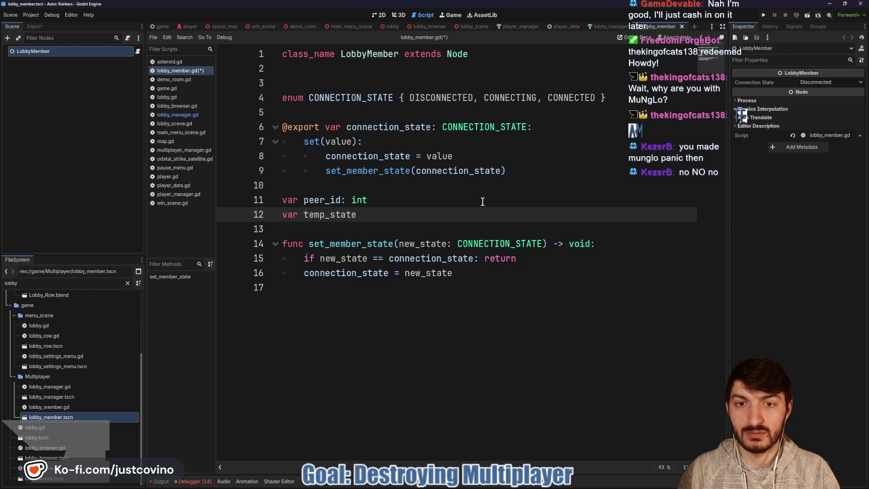
type(" CONN")
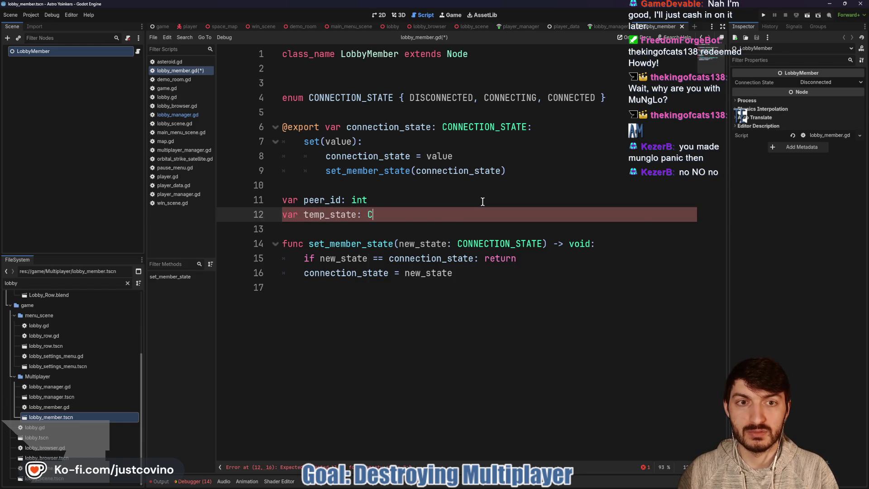
- Accept CONNECTION_STATE as the type of temp_state, then select the temp_state name
key("Return")
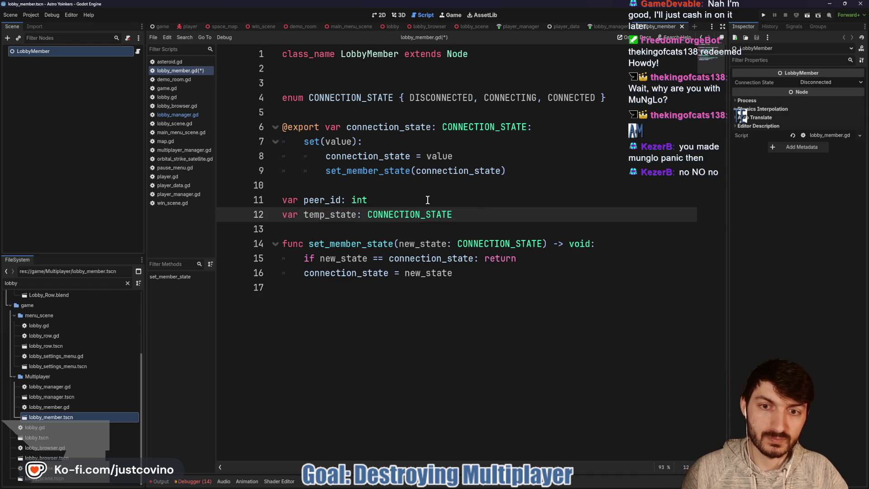
left_click(466, 158)
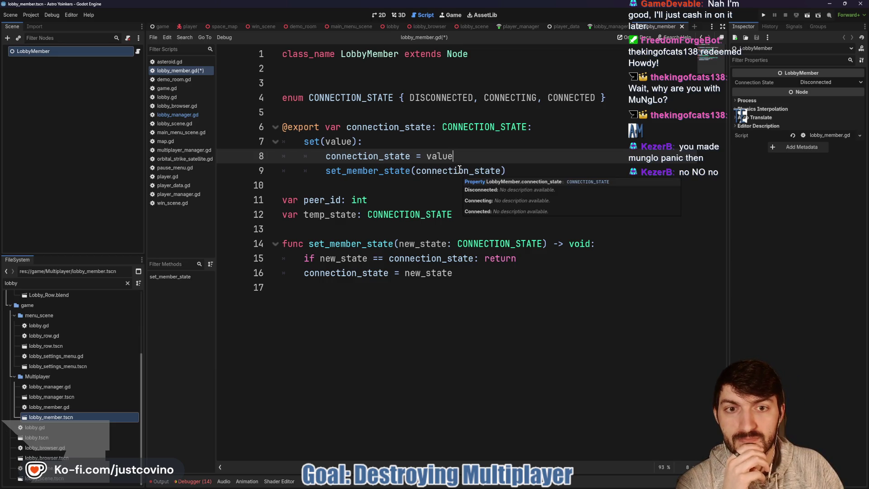
double_click(319, 216)
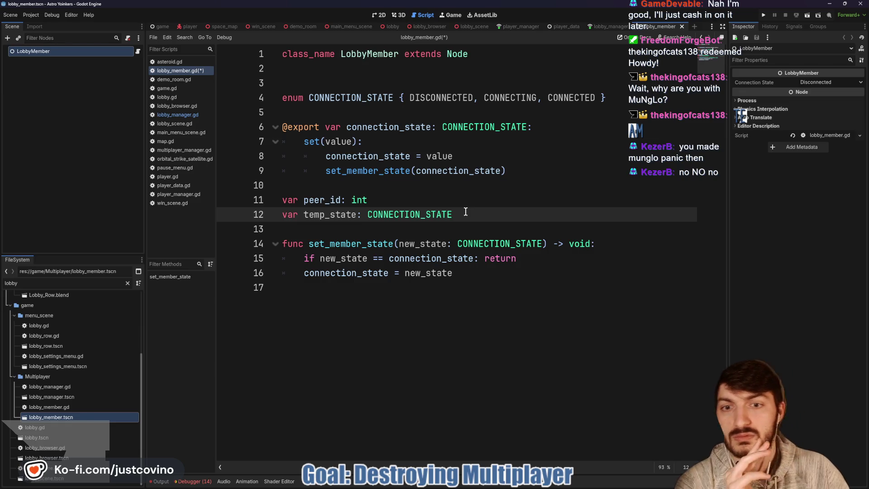
- Delete the three-line set(value) block under connection_state, leaving the declaration ending in a colon
left_click_drag(325, 216, 303, 216)
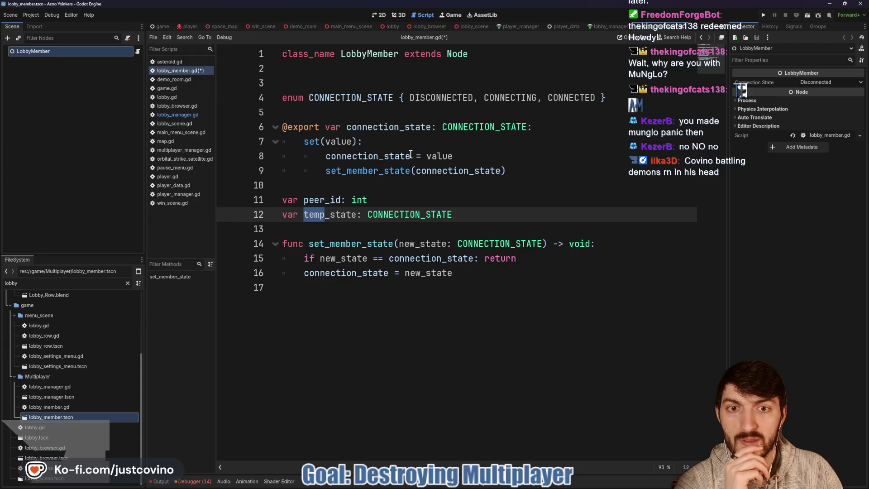
left_click_drag(408, 156, 325, 156)
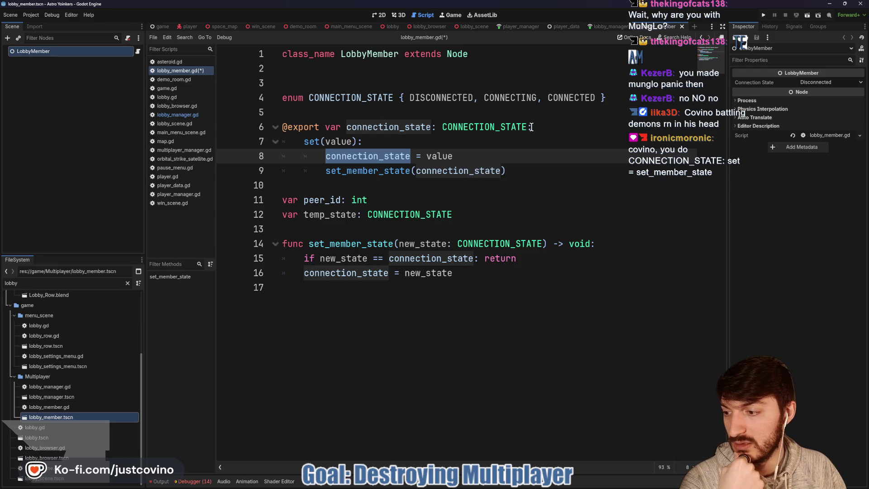
mouse_move(525, 128)
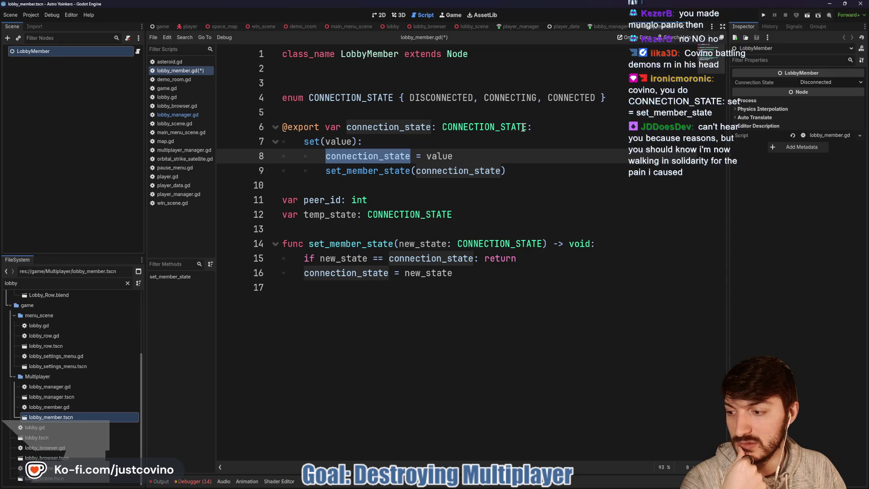
left_click_drag(518, 172, 350, 177)
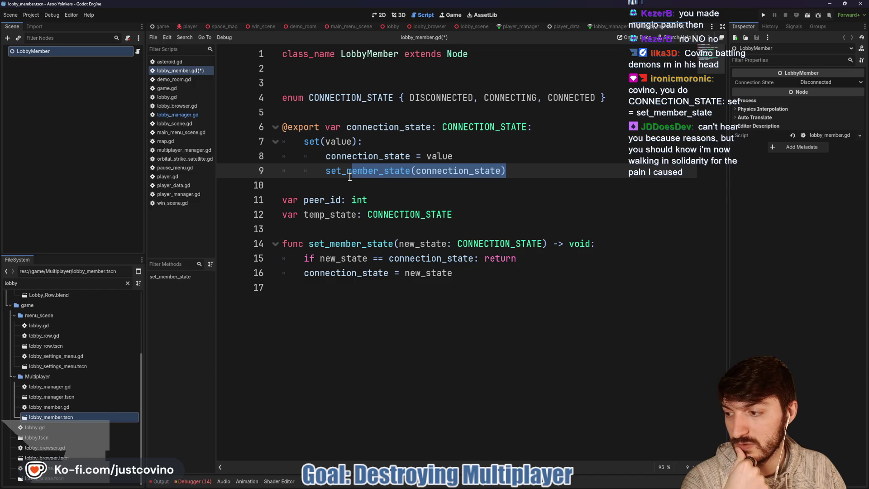
mouse_move(350, 177)
left_mouse_down()
mouse_move(326, 175)
mouse_move(288, 141)
mouse_move(301, 142)
left_mouse_up()
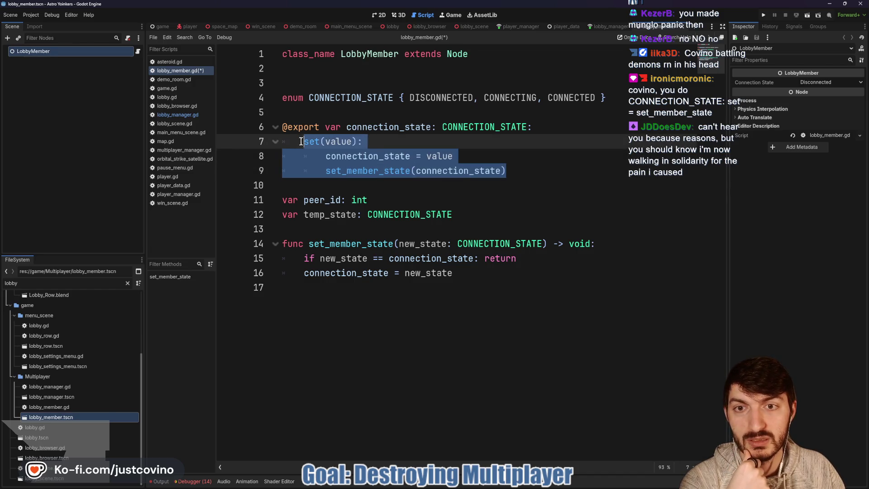
key("BackSpace")
key("BackSpace")
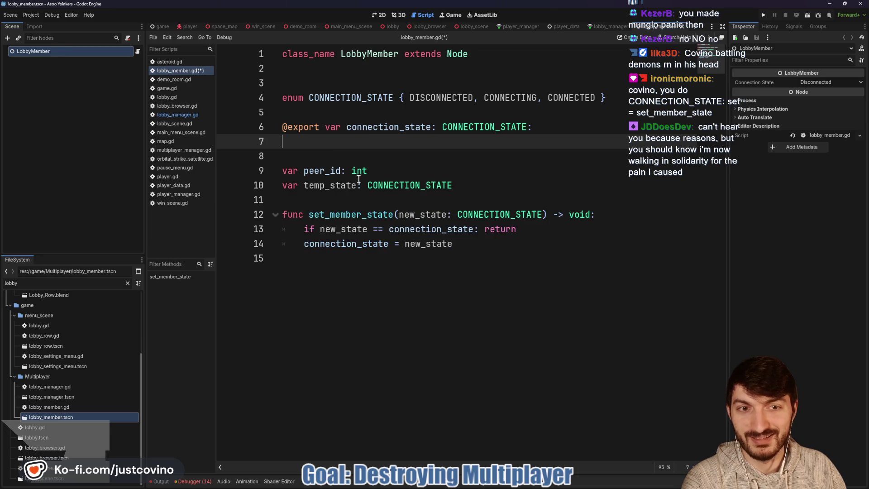
- Append an inline 'set = set_member_state' setter to the connection_state declaration on line 6
key("BackSpace")
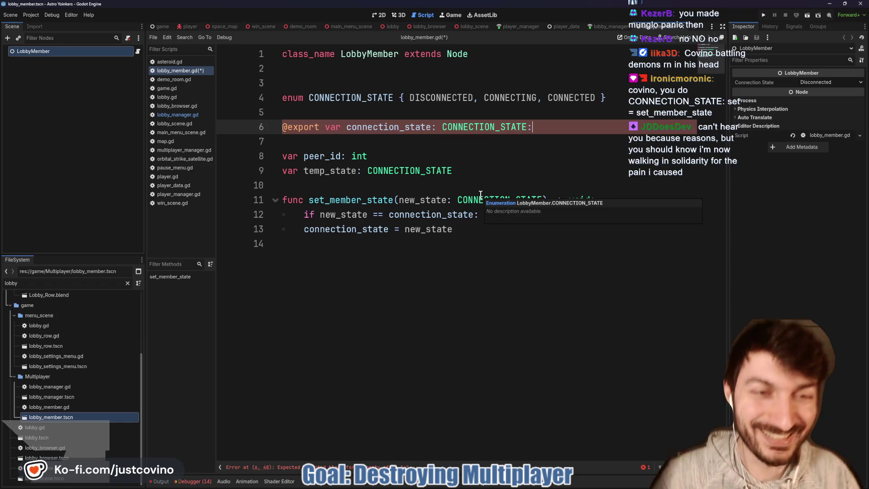
key("BackSpace")
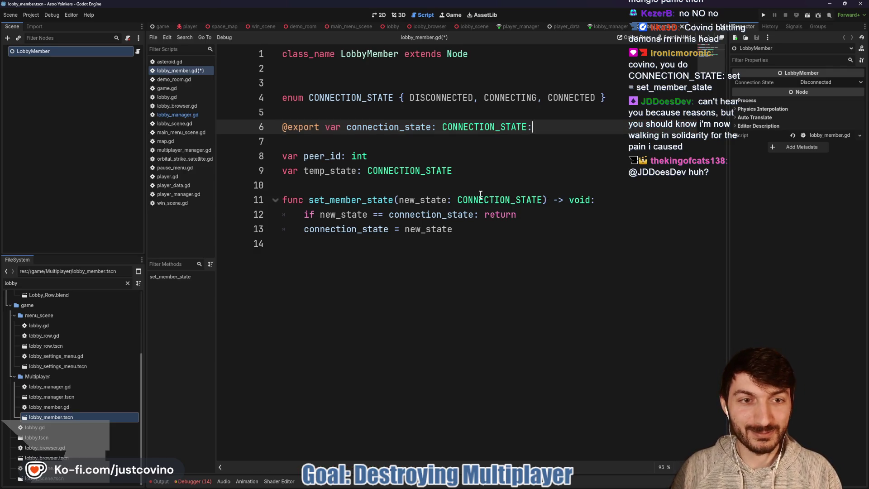
type("set = ")
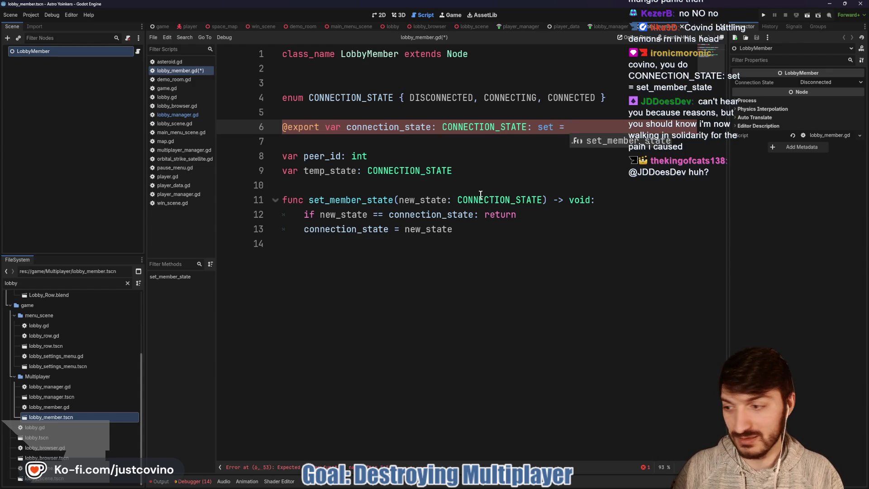
type("set_mem")
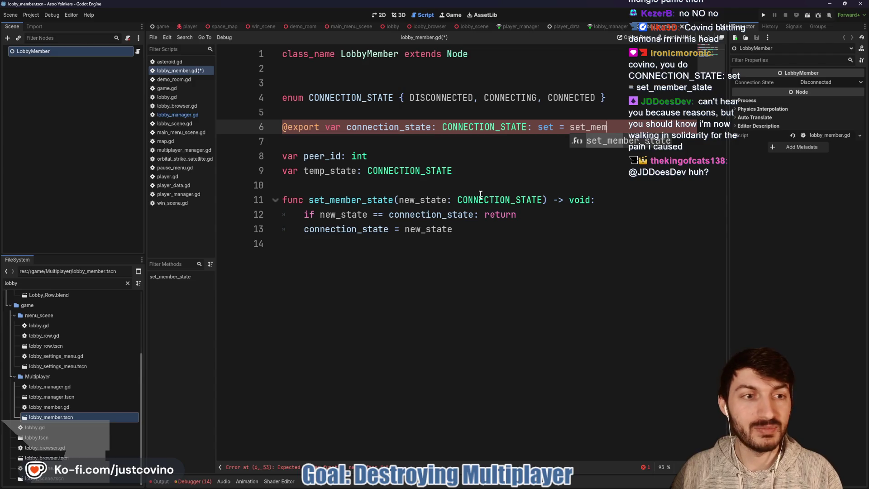
key("Return")
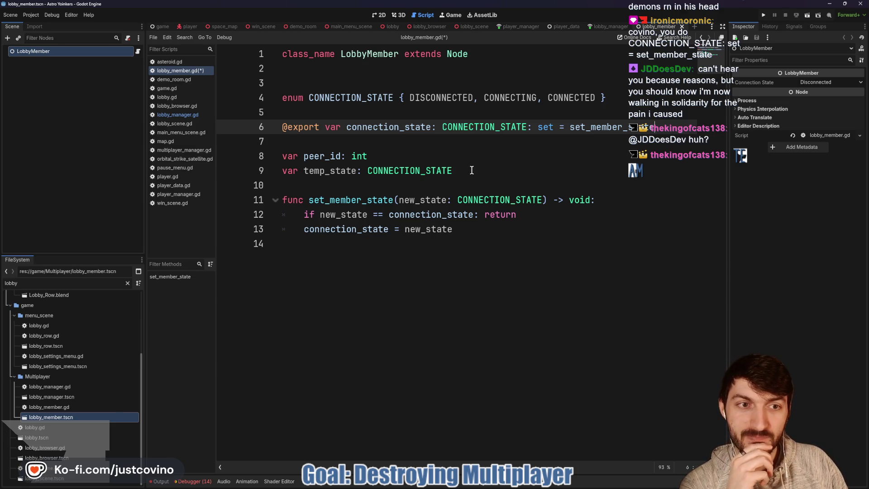
- Delete the temp_state declaration and its blank line, then save lobby_member.gd
left_click_drag(461, 169, 278, 177)
key("BackSpace")
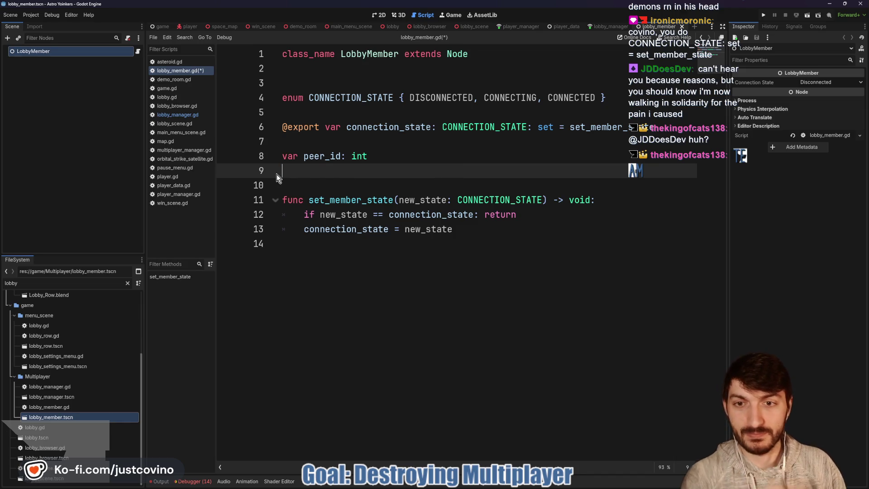
key("BackSpace")
key("ctrl+s")
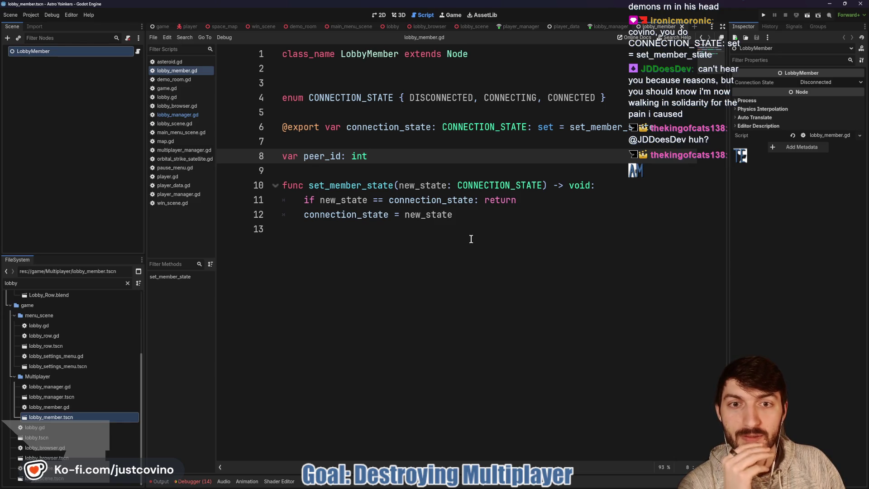
double_click(387, 128)
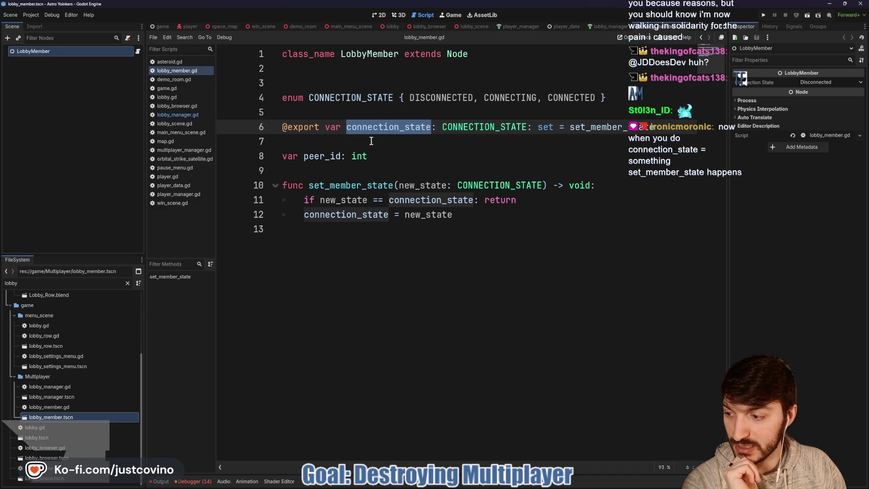
left_click(481, 215)
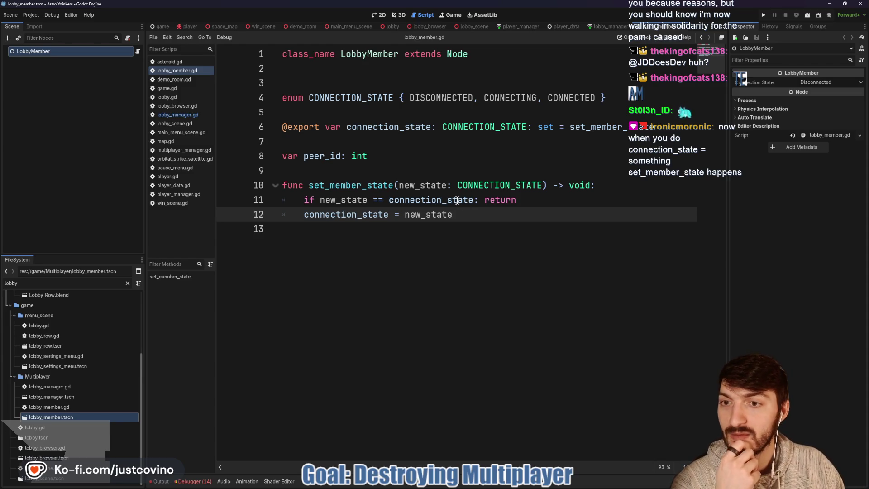
left_click(409, 172)
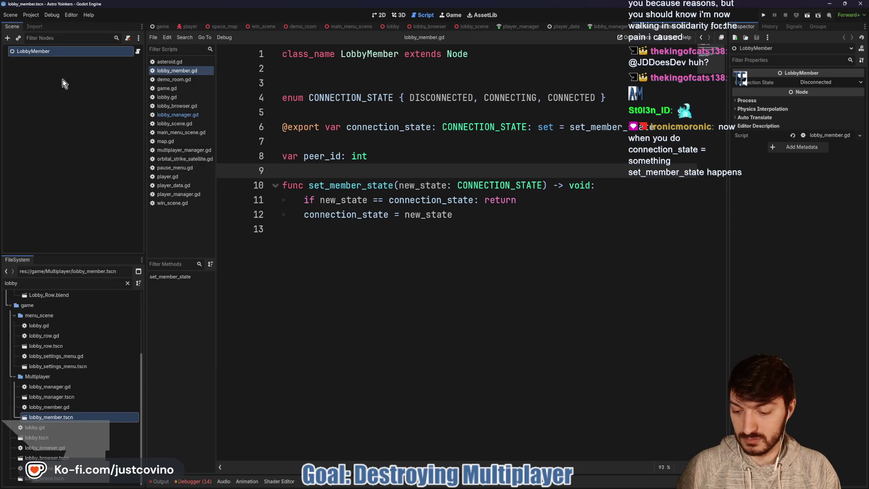
- Add a MultiplayerSynchronizer under LobbyMember that replicates connection_state On Change
key("ctrl+a")
type("multiplayersy")
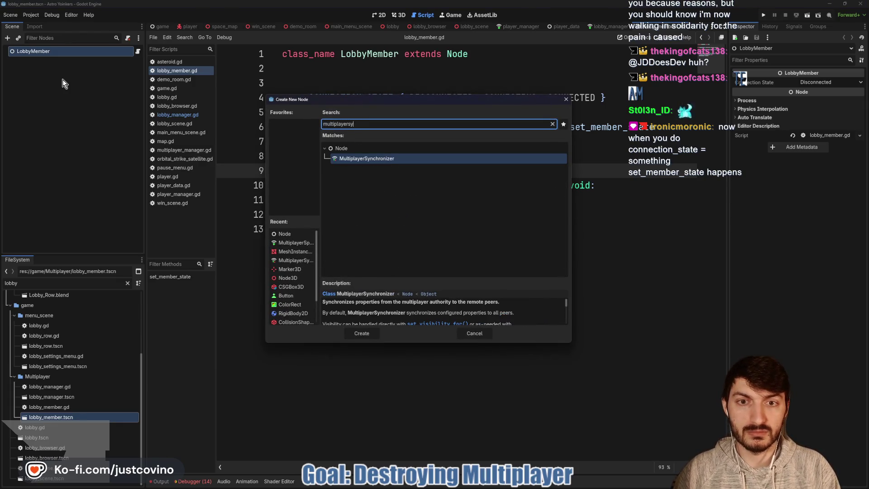
key("Return")
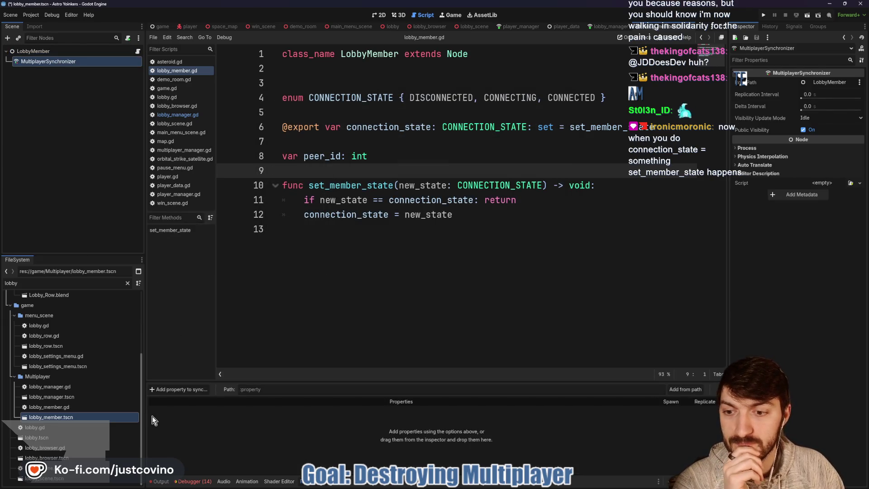
left_click(179, 390)
left_click(408, 148)
left_click(409, 352)
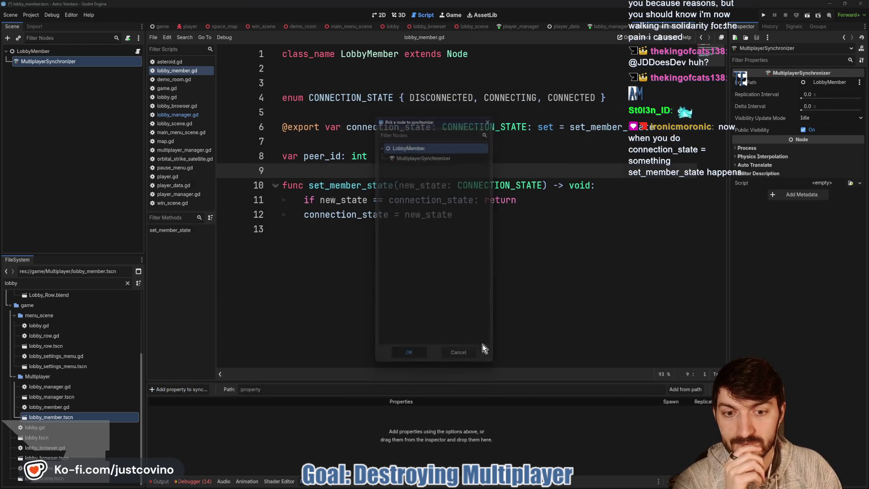
left_click(317, 152)
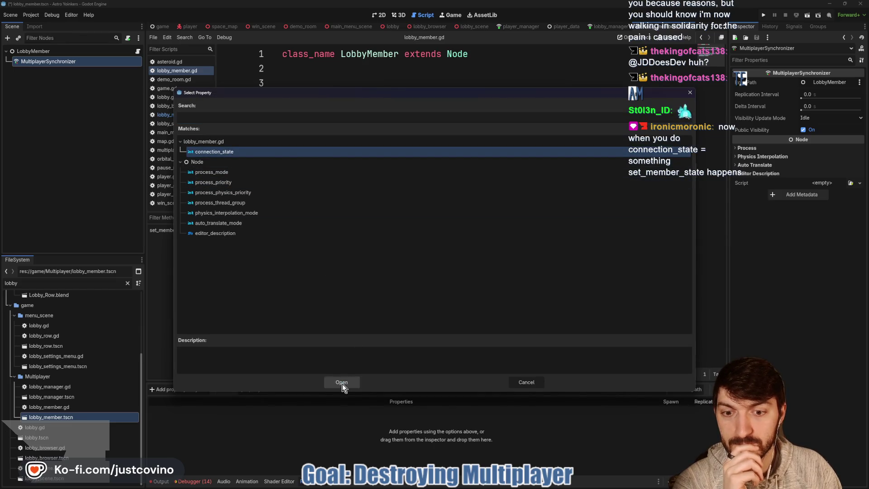
left_click(342, 383)
left_click(693, 411)
left_click(696, 441)
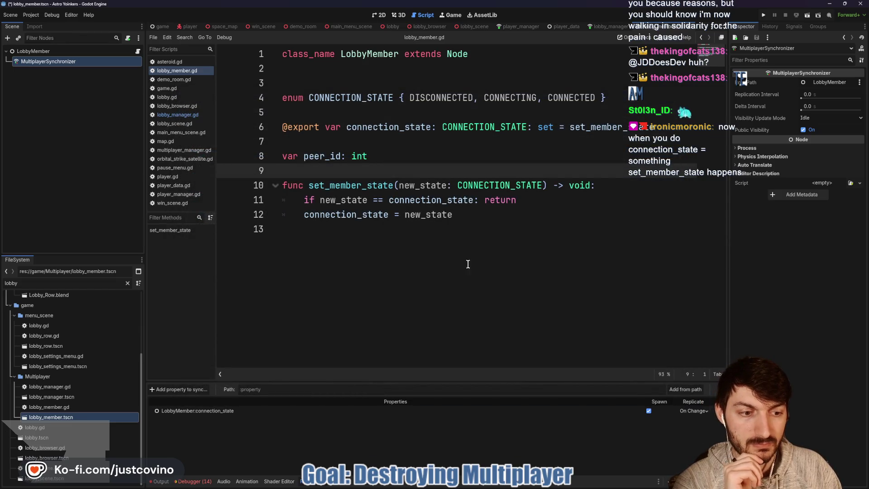
- Save the lobby_member scene and rename the synchronizer node to ConnectionSynchronizer
left_click(418, 250)
key("ctrl+s")
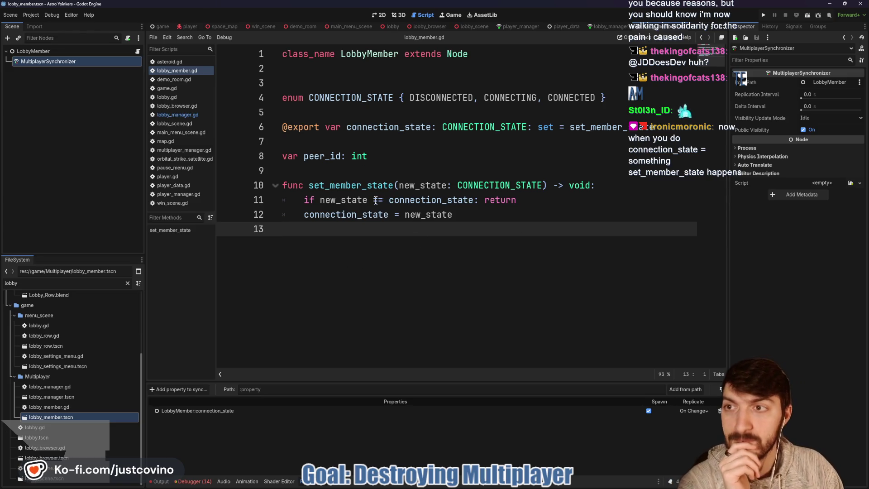
double_click(32, 61)
left_click_drag(47, 61, 31, 61)
key("BackSpace")
key("BackSpace")
key("BackSpace")
type("Connect")
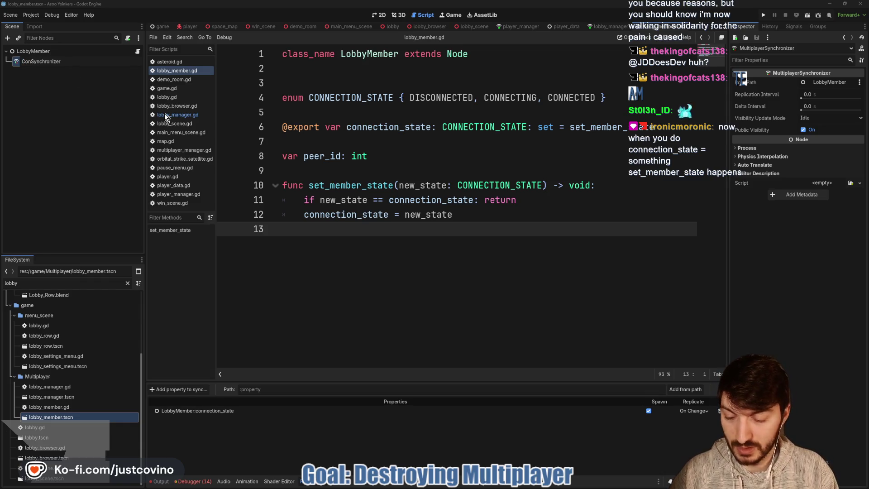
type("ion")
key("Return")
left_click(388, 155)
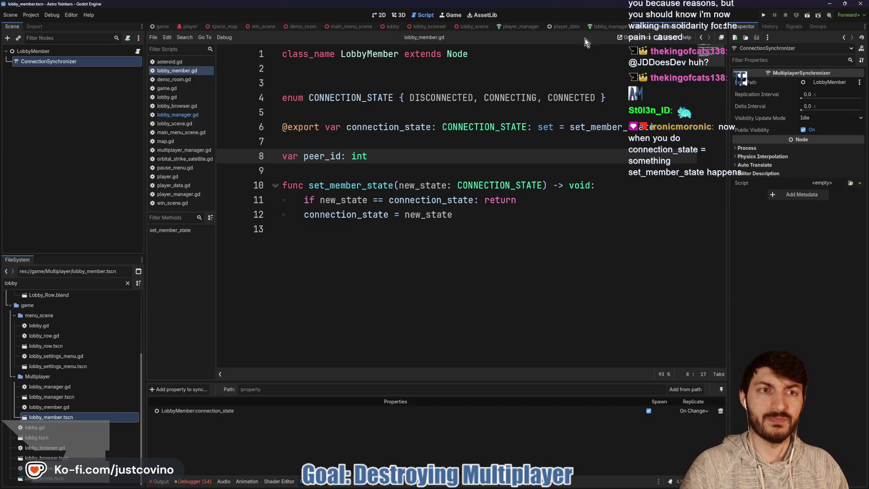
left_click(608, 26)
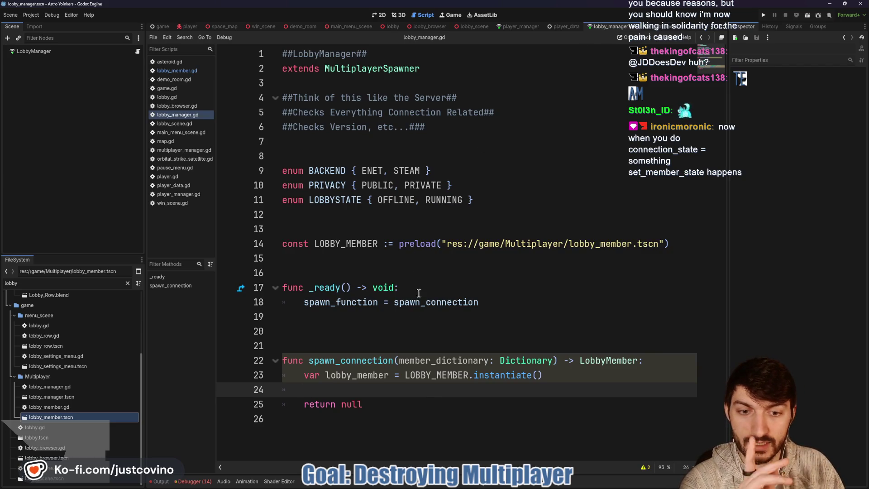
left_click(360, 381)
left_click(357, 389)
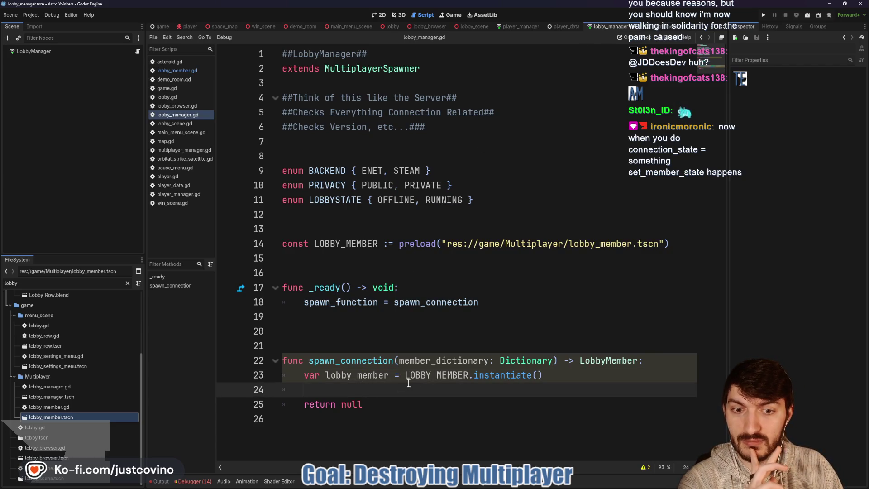
left_click(654, 26)
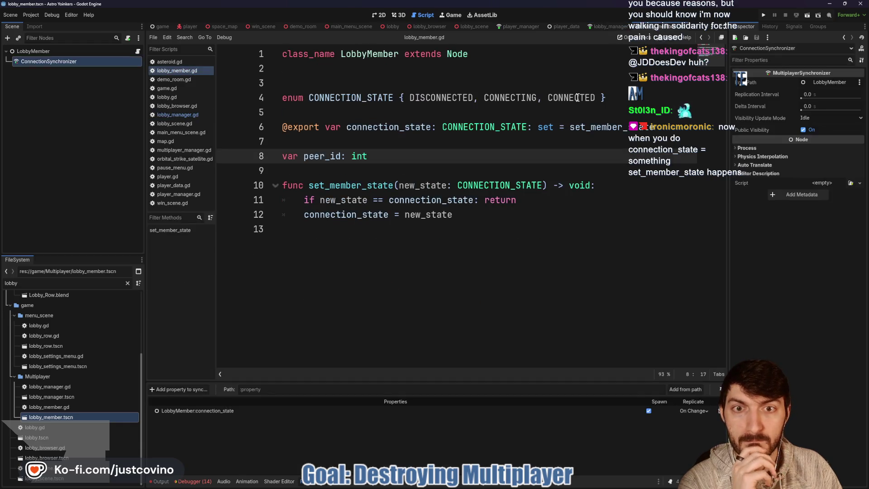
left_click(281, 156)
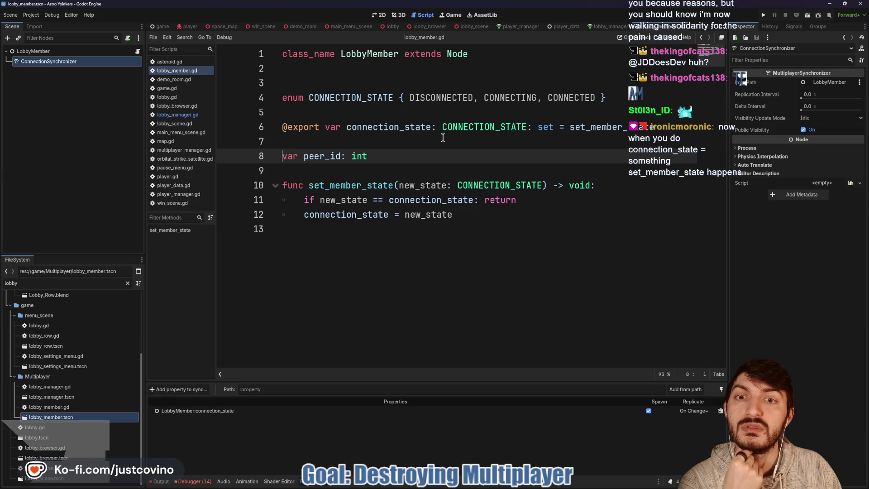
type("@ex")
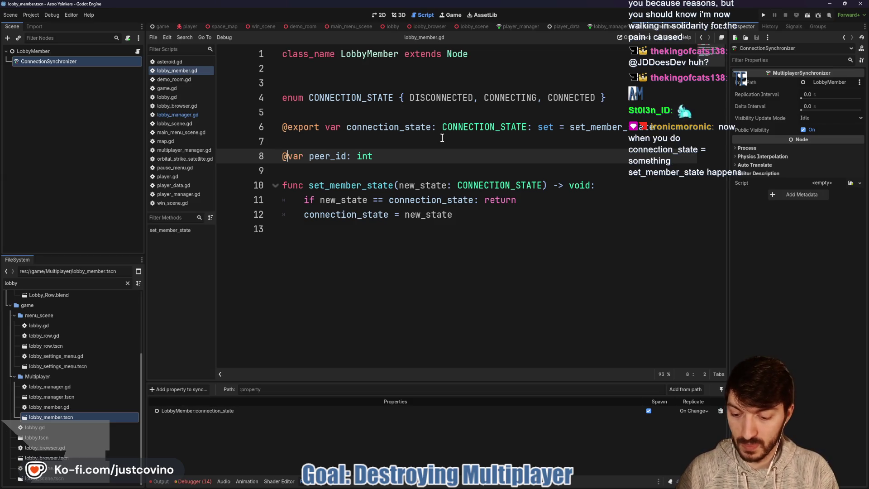
type("port")
left_click(431, 157)
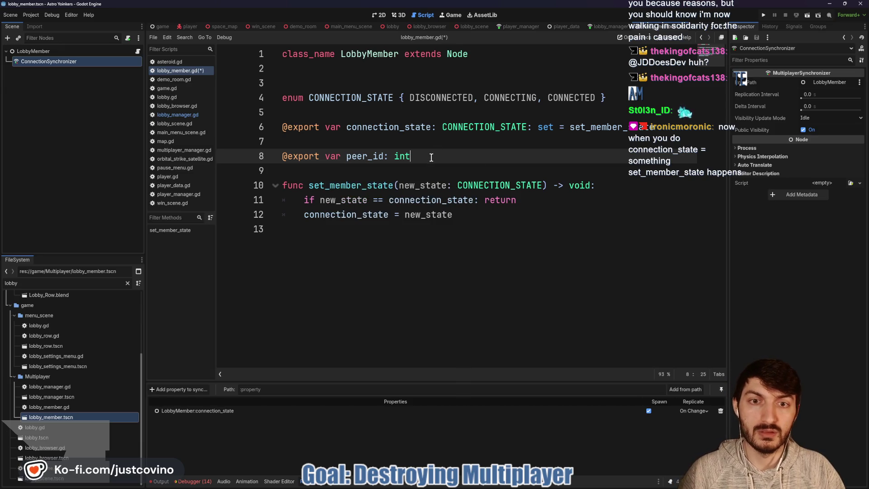
key("Up")
key("BackSpace")
key("ctrl+s")
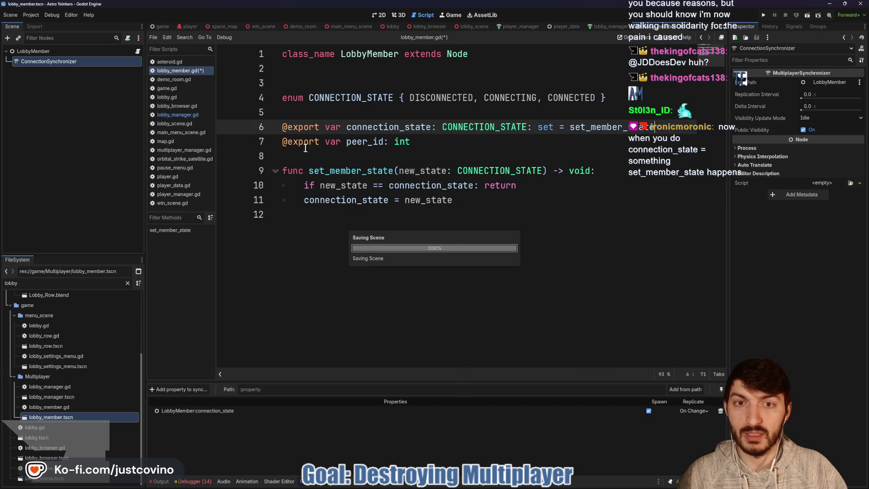
- Add LobbyMember's peer_id to the synchronizer's properties, replicating On Change
left_click(180, 389)
left_click(408, 147)
left_click(409, 354)
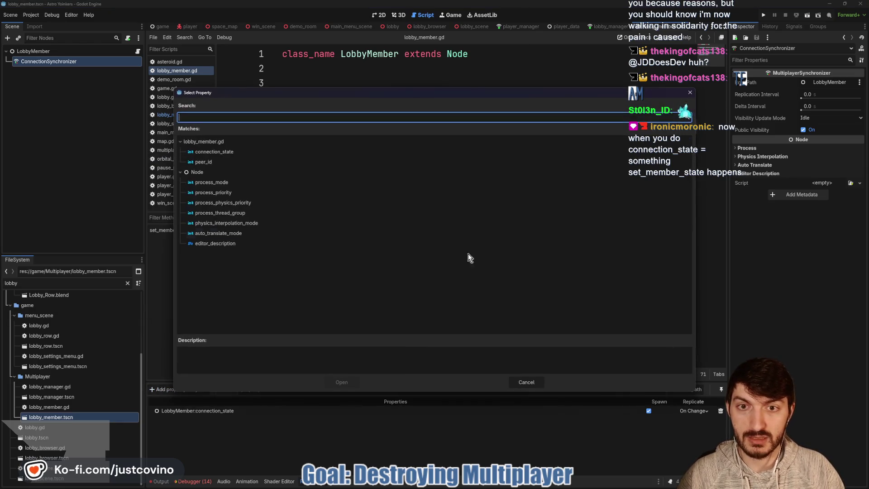
left_click(342, 382)
left_click(699, 421)
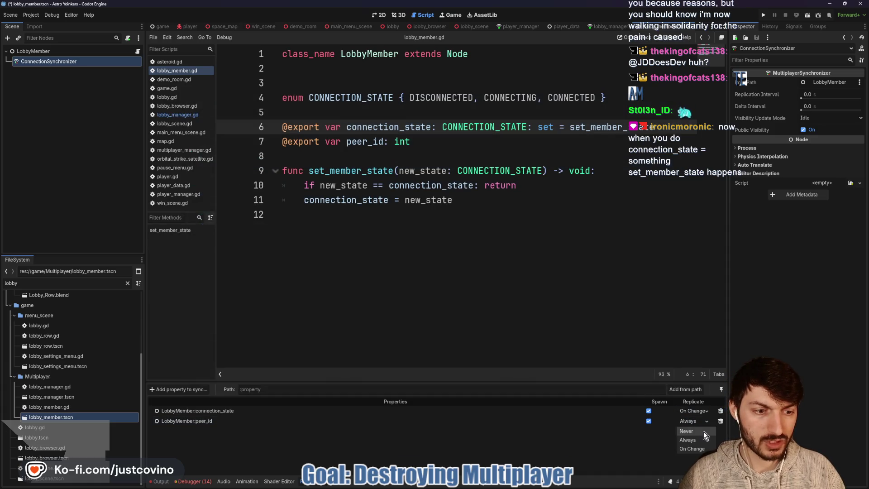
left_click(693, 448)
left_click(411, 156)
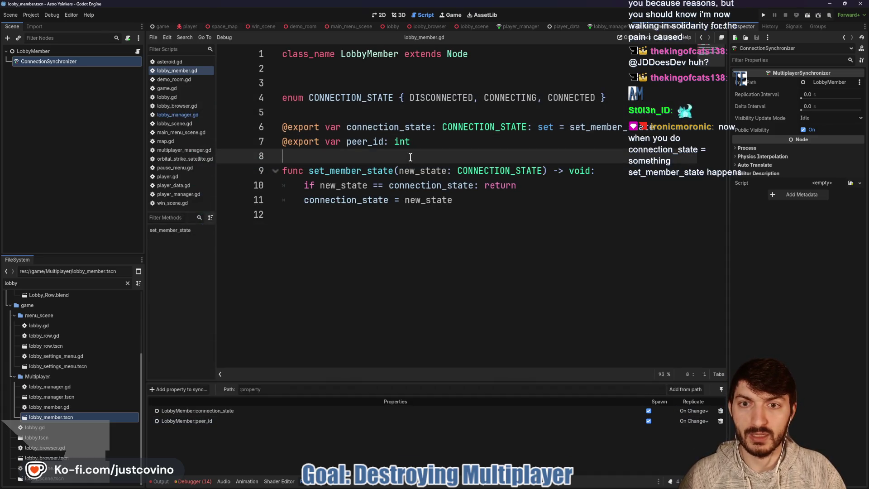
- Add a func _enter_tree() -> void: below the variables with name = peer_id in its body
key("Return")
key("ctrl+s")
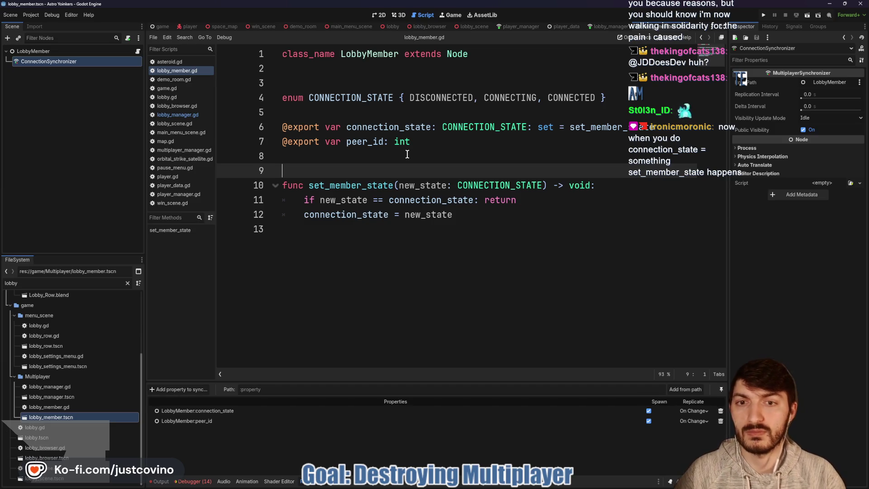
key("Return")
key("Return")
key("Up")
key("Up")
type("func _ente")
key("Return")
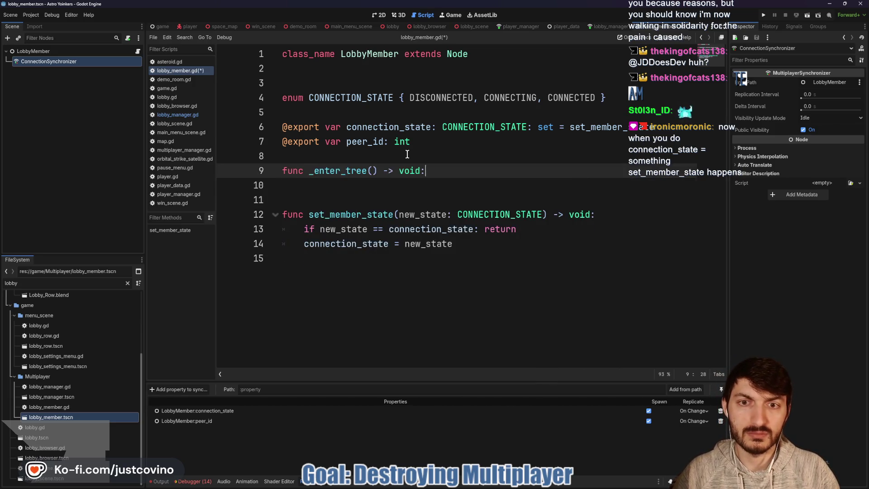
key("Return")
type("name = pee")
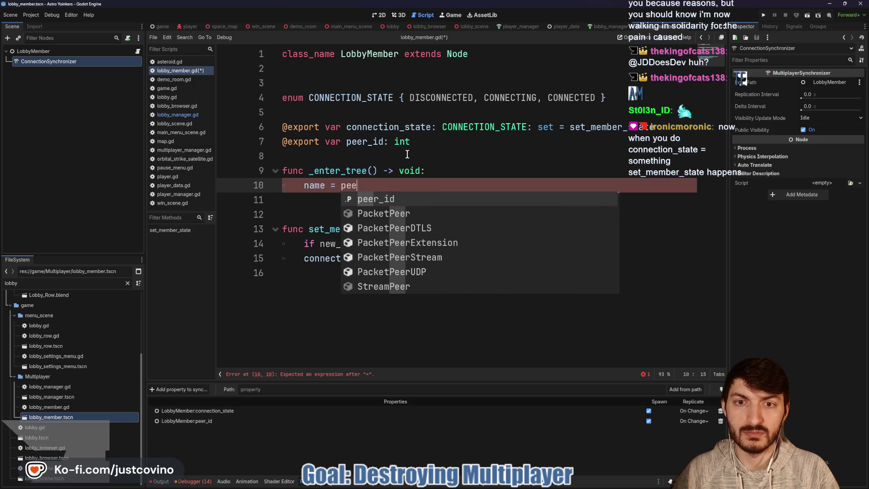
type("r")
key("Return")
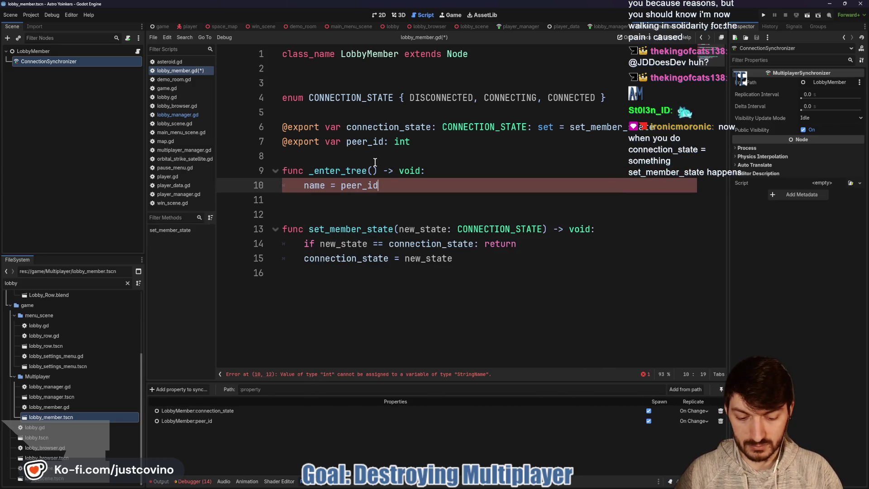
- Wrap peer_id in str() so the assignment reads name = str(peer_id), and space out the function
left_click_drag(378, 185, 340, 183)
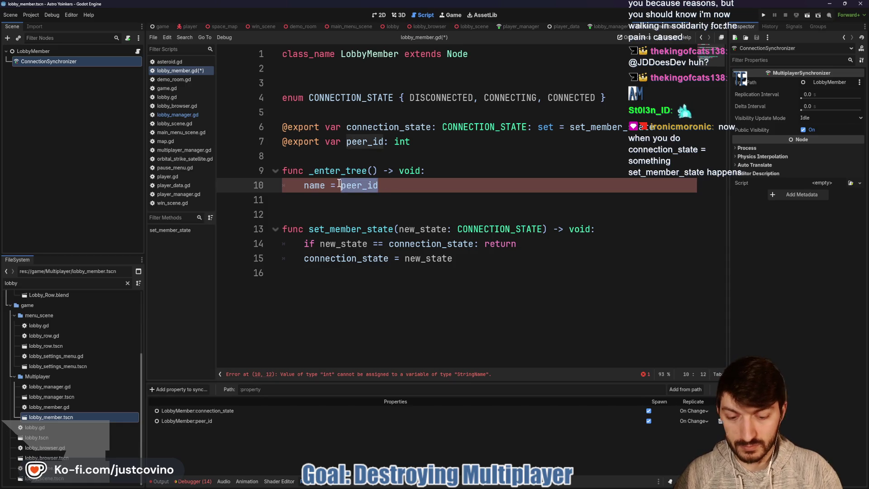
type("(")
key("Left")
key("Left")
key("Left")
left_click(339, 183)
type("str")
left_click(317, 207)
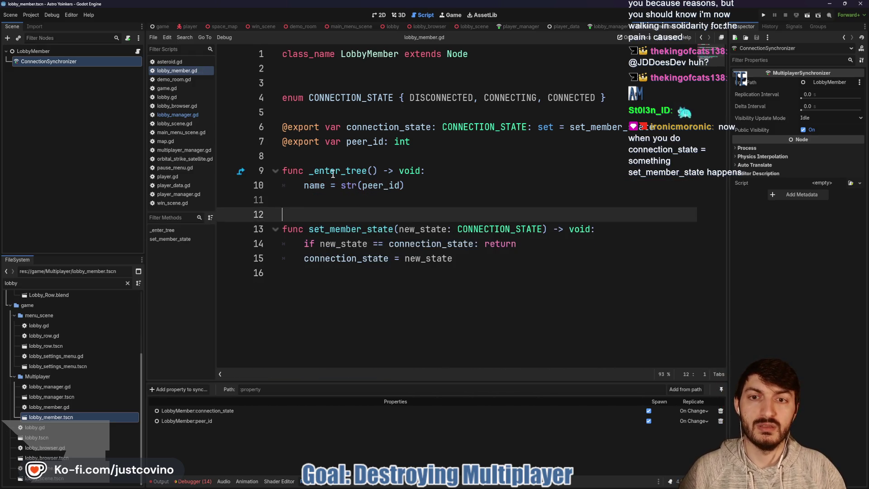
left_click(323, 157)
key("Return")
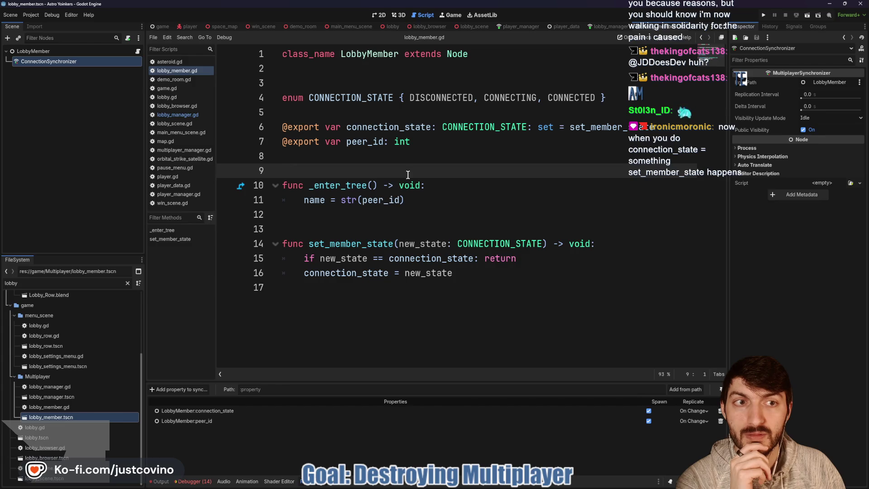
left_click(610, 28)
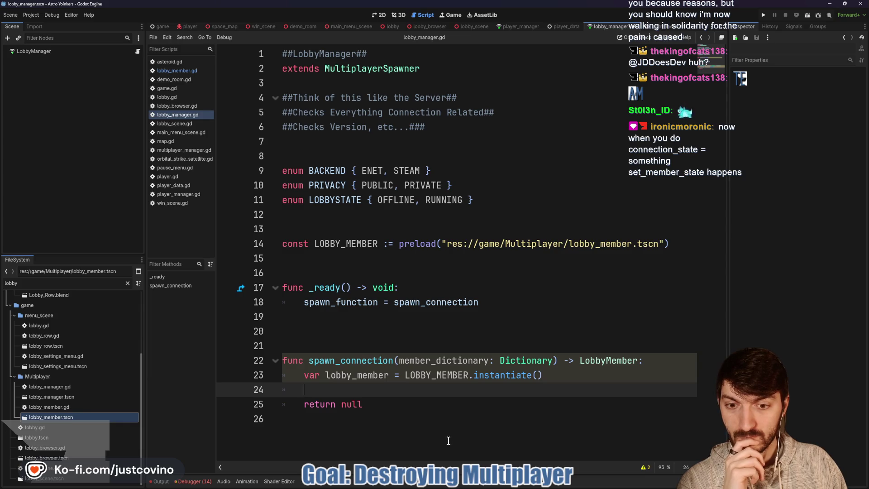
- Bring the GitHub LobbyManager.cs reference window in front of the Godot editor
mouse_move(474, 485)
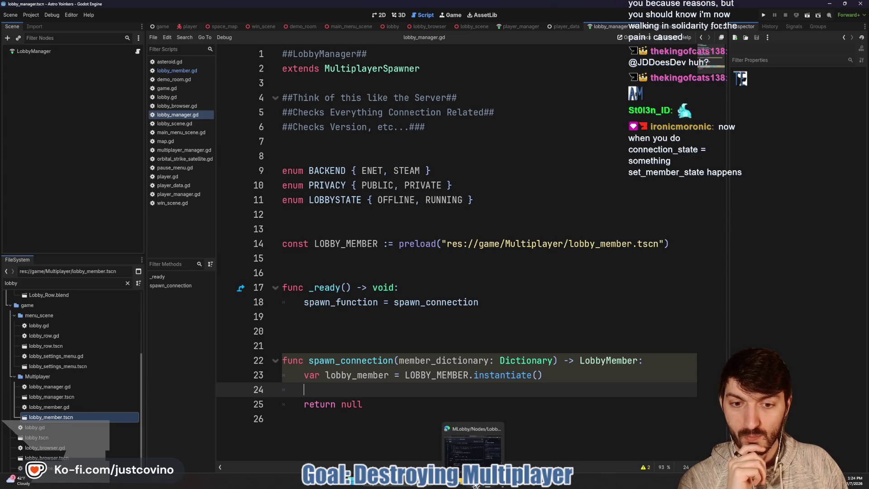
left_click(475, 485)
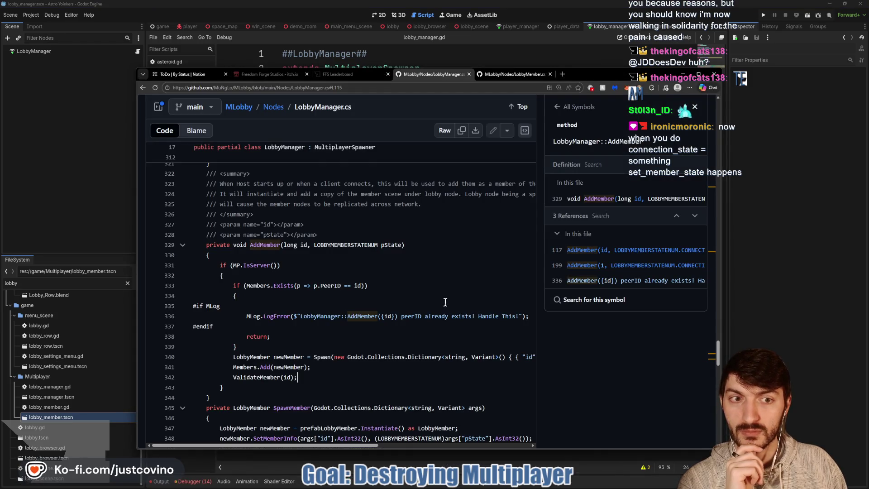
- Shrink and reposition the browser so the LobbyManager.cs reference sits over the editor
scroll(401, 302, "down", 1)
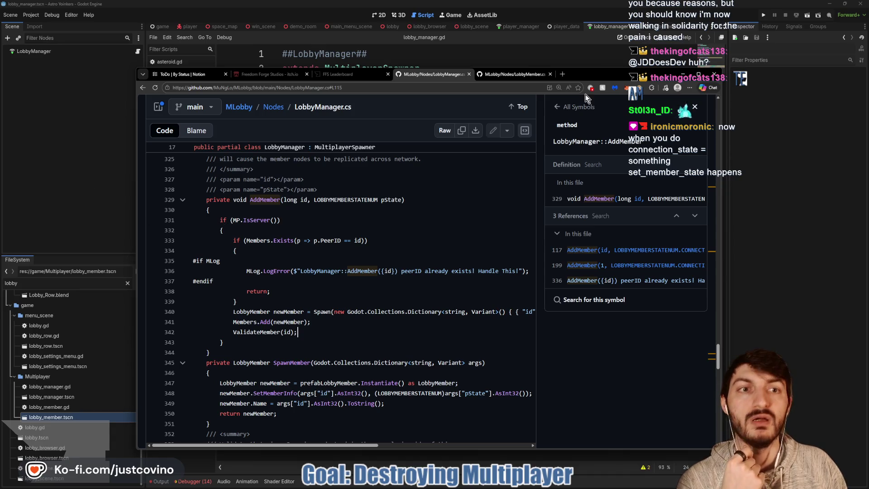
mouse_move(581, 78)
left_mouse_down()
mouse_move(733, 413)
mouse_move(685, 466)
mouse_move(631, 60)
left_mouse_up()
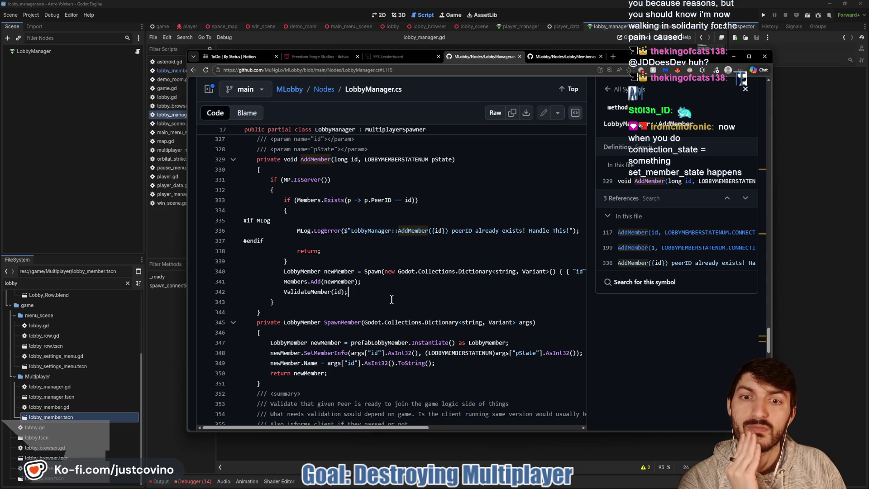
scroll(391, 300, "up", 1)
scroll(491, 196, "up", 2)
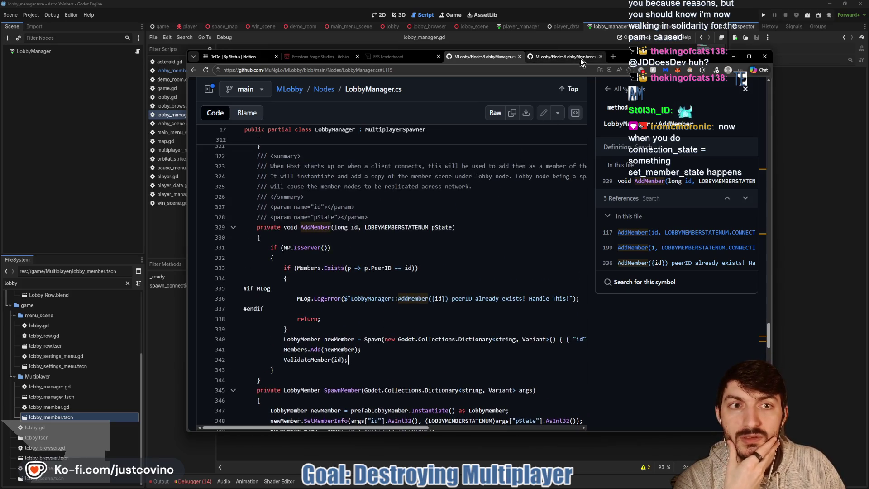
mouse_move(630, 58)
left_mouse_down()
mouse_move(856, 18)
mouse_move(684, 132)
mouse_move(618, 99)
mouse_move(599, 61)
left_mouse_up()
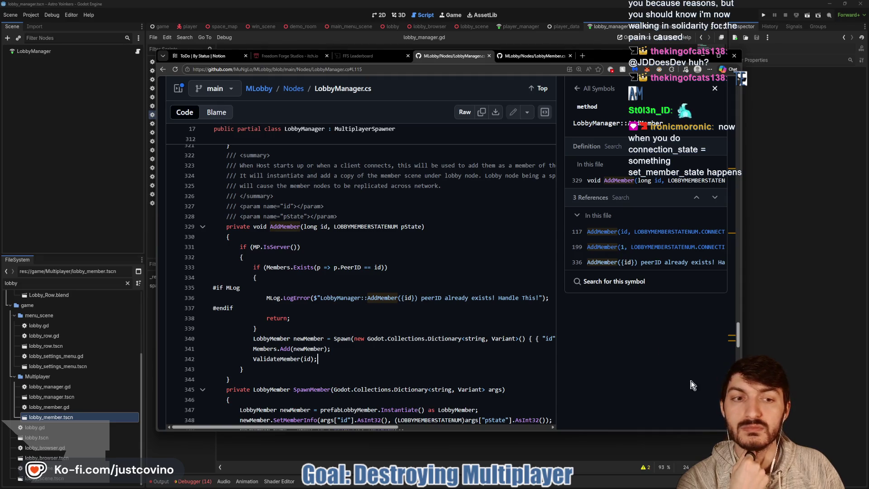
left_click_drag(743, 431, 714, 409)
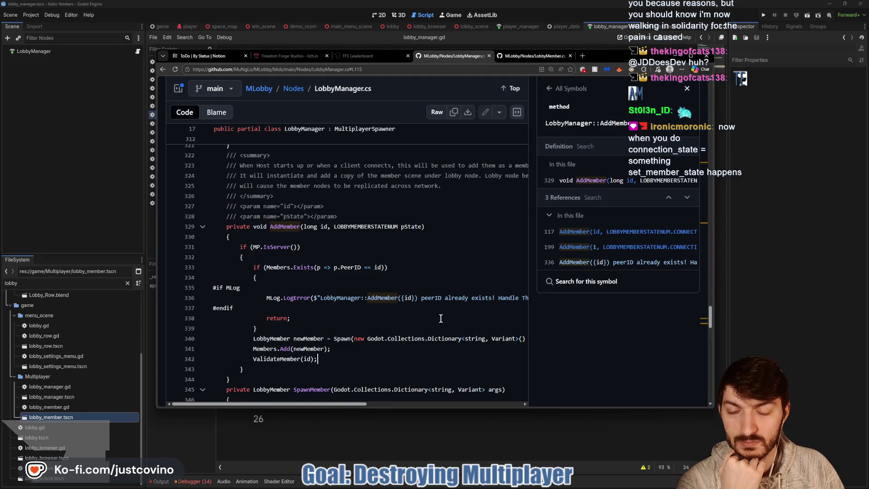
scroll(453, 325, "down", 3)
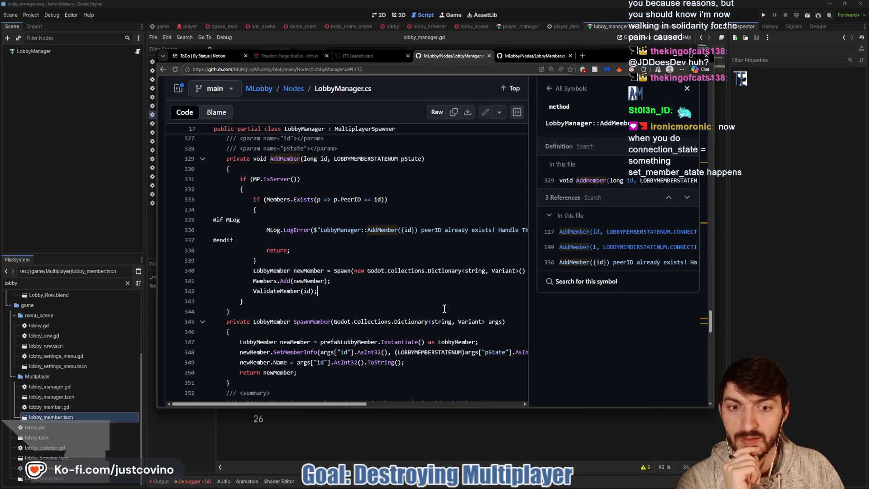
mouse_move(605, 50)
left_mouse_down()
mouse_move(669, 94)
mouse_move(839, 255)
mouse_move(822, 178)
mouse_move(561, 94)
mouse_move(571, 56)
left_mouse_up()
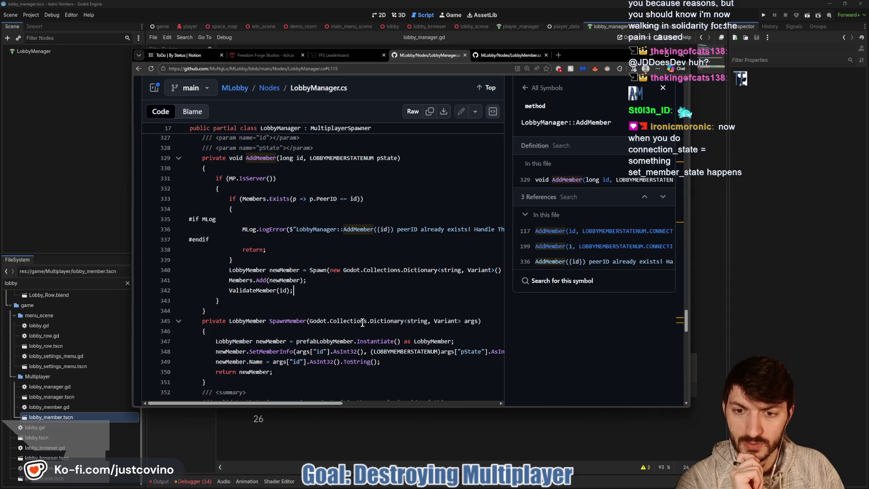
scroll(352, 324, "down", 1)
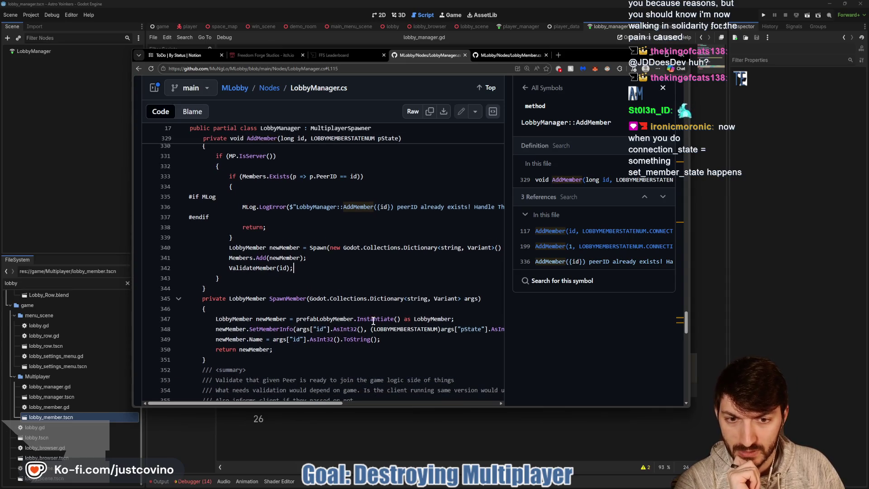
- Locate the SetMemberInfo call in LobbyManager.cs and open LobbyMember.cs to read its definition
mouse_move(465, 318)
left_mouse_down()
mouse_move(245, 312)
mouse_move(209, 320)
left_mouse_up()
double_click(268, 330)
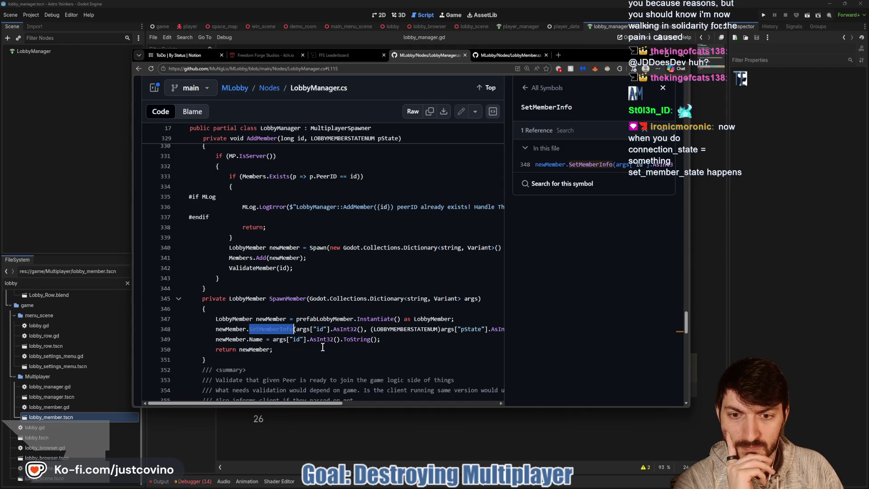
scroll(320, 343, "right", 2)
scroll(318, 342, "right", 1)
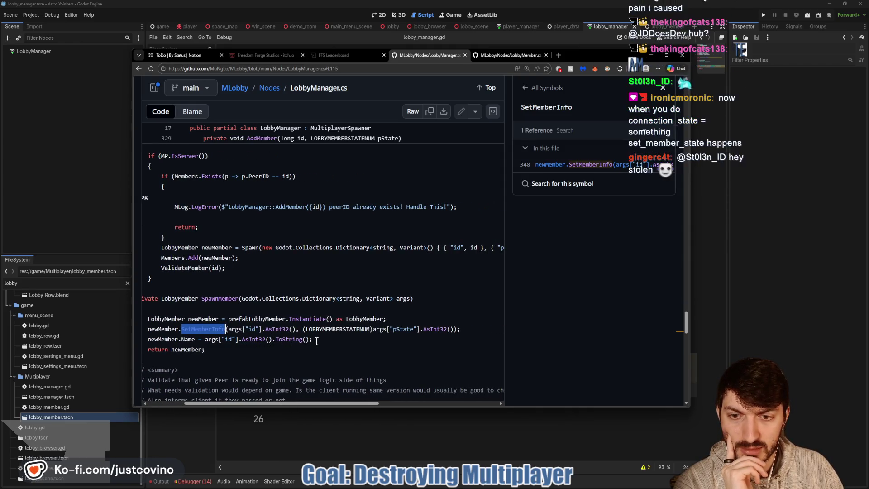
scroll(313, 340, "left", 3)
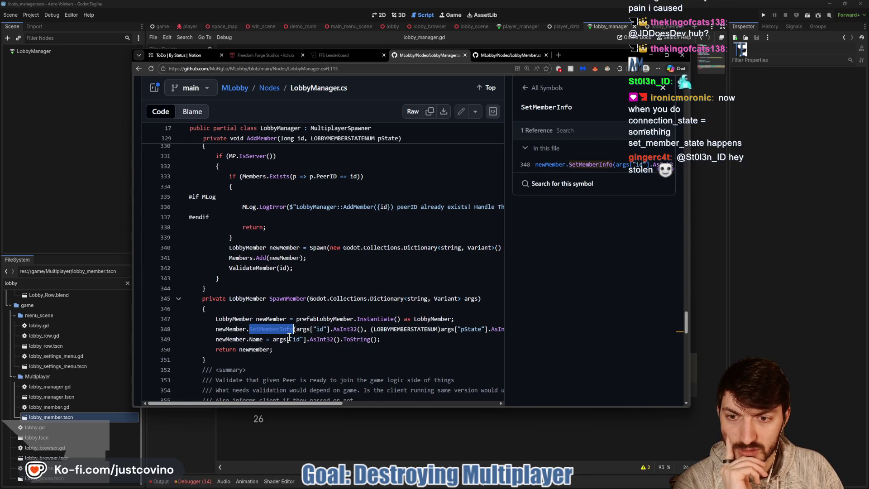
scroll(289, 337, "right", 3)
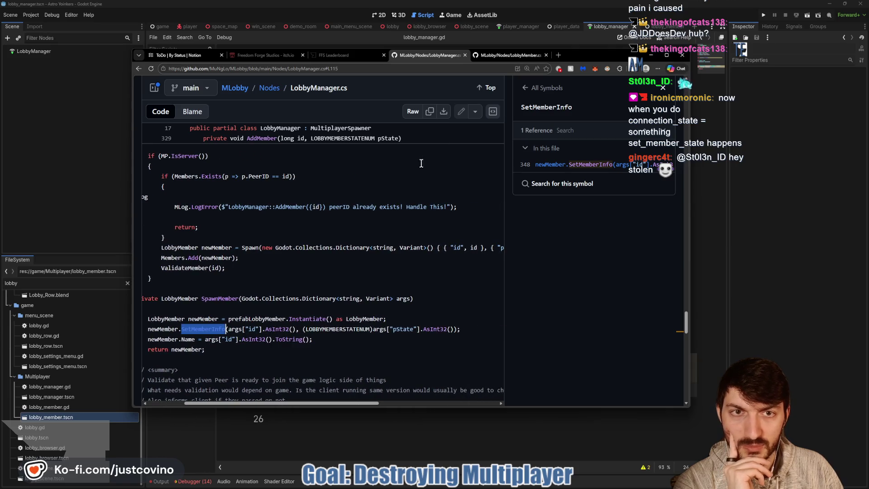
left_click(515, 59)
scroll(285, 286, "down", 1)
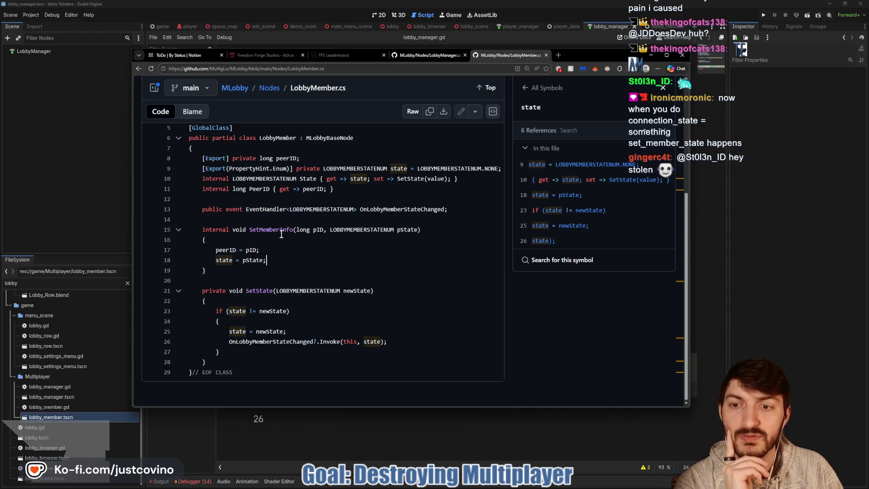
key("alt+Tab")
- Complete set_member_info with peer_id = _pid and connection_state = state, then save lobby_member.gd
type("_pid")
key("Return")
key("Return")
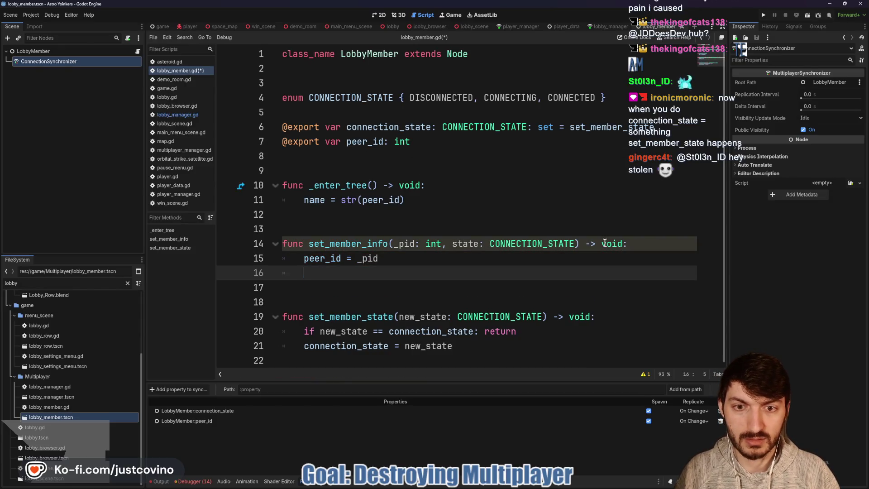
type("conne")
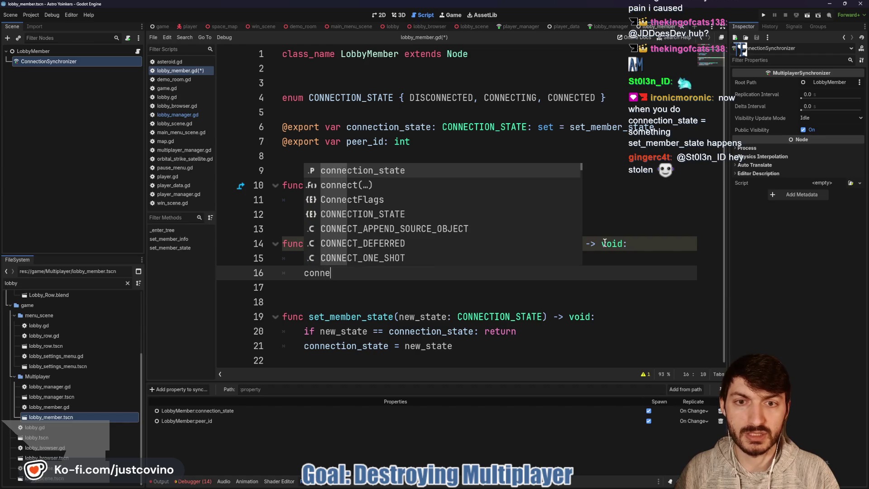
key("Return")
type("= state")
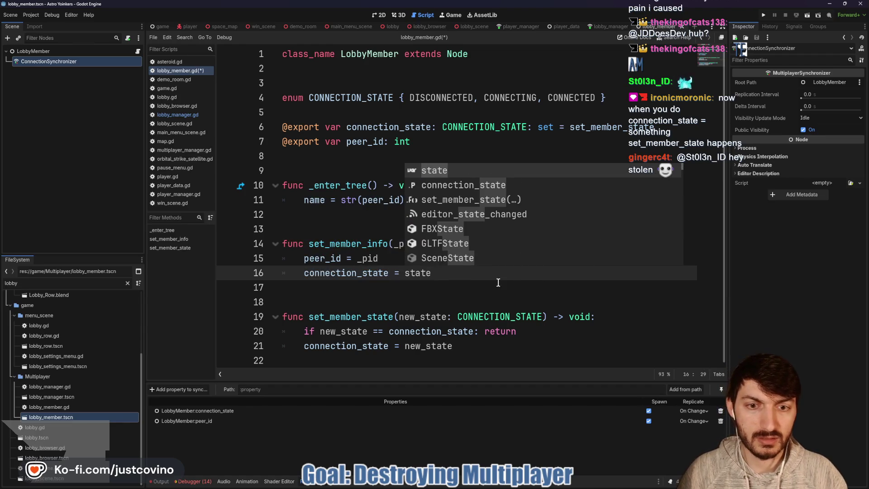
key("Return")
key("Return")
key("ctrl+s")
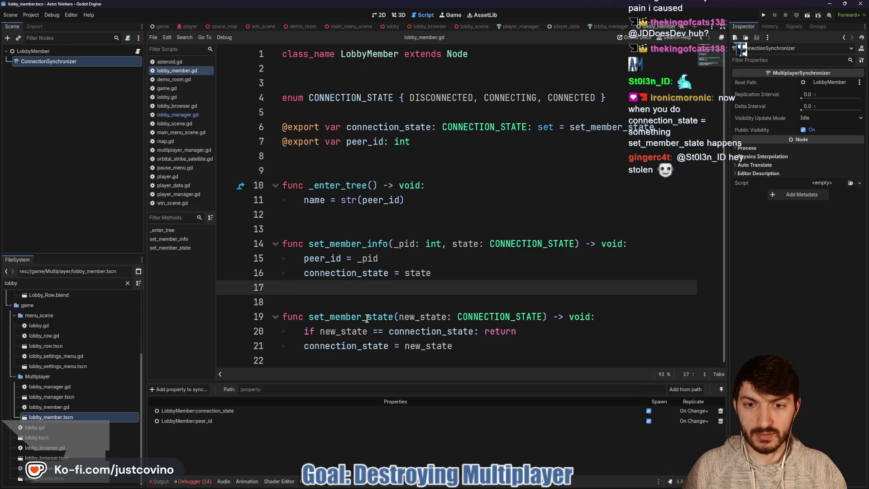
- Review the connection_state declaration and set_member_state function, then open lobby_manager.gd
left_click(341, 276, "ctrl")
left_click(314, 311)
left_click_drag(314, 311, 547, 352)
left_click(557, 346)
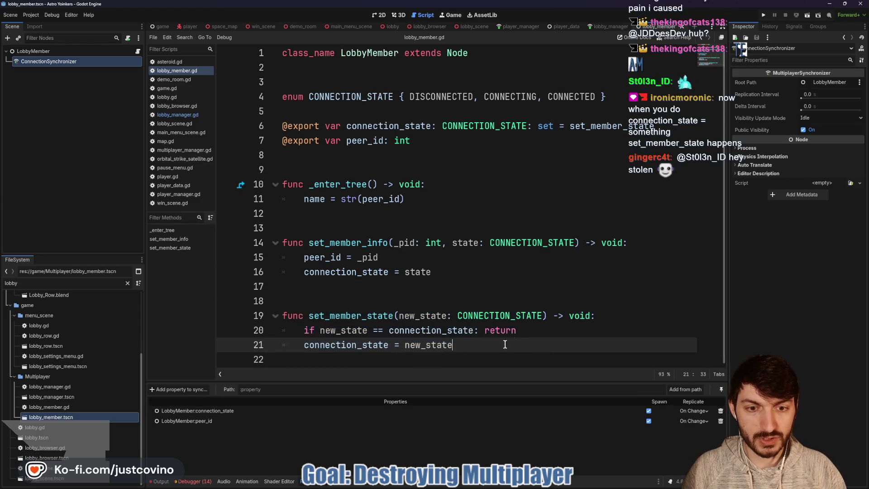
left_click(414, 287)
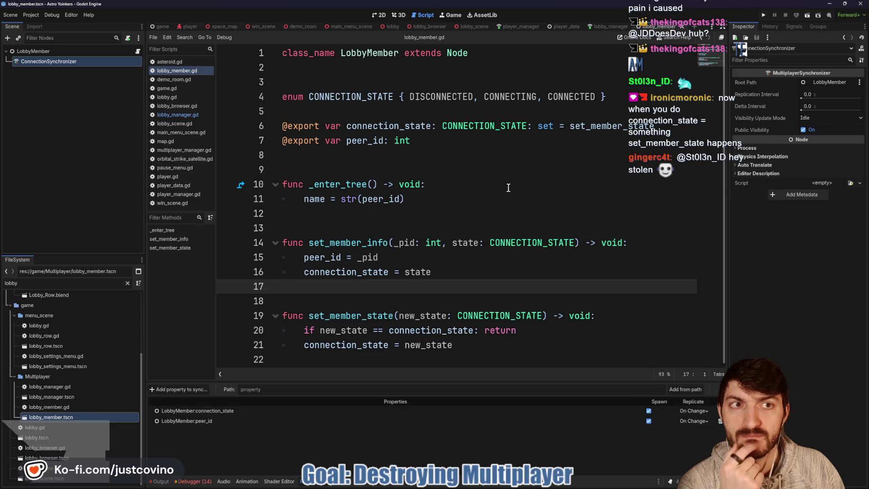
left_click(608, 25)
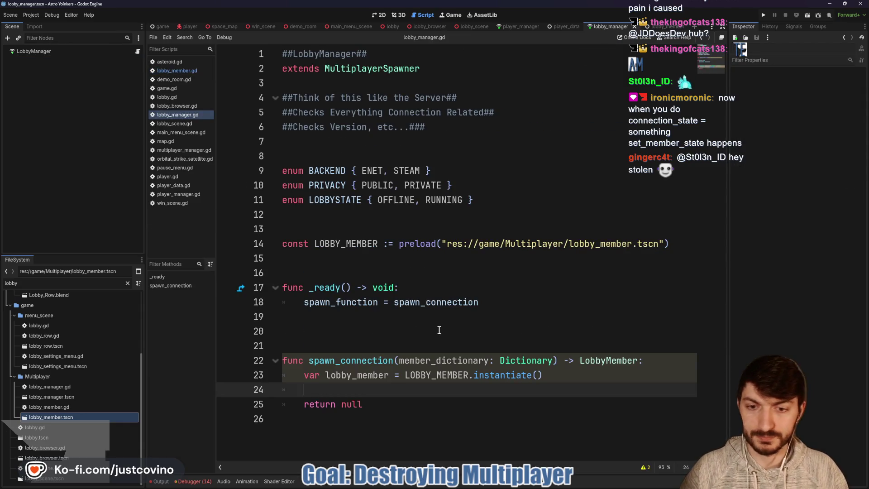
left_click(663, 26)
left_click_drag(654, 127, 274, 122)
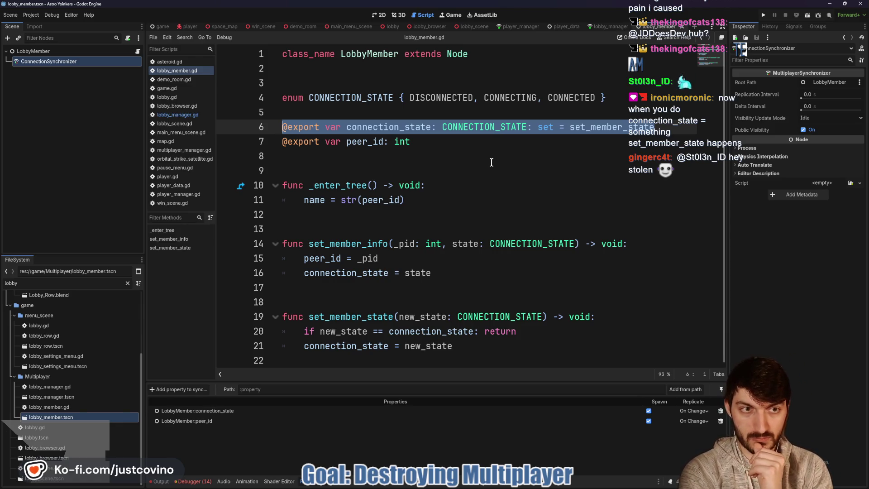
double_click(371, 127)
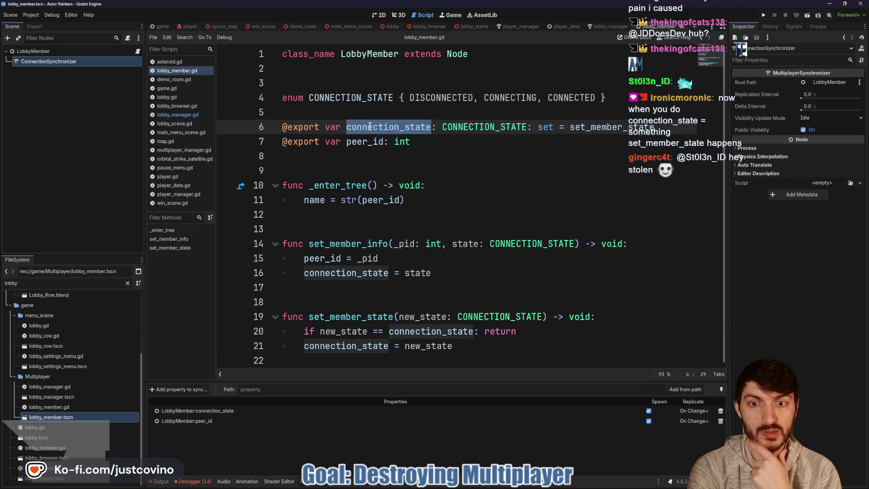
left_click(476, 485)
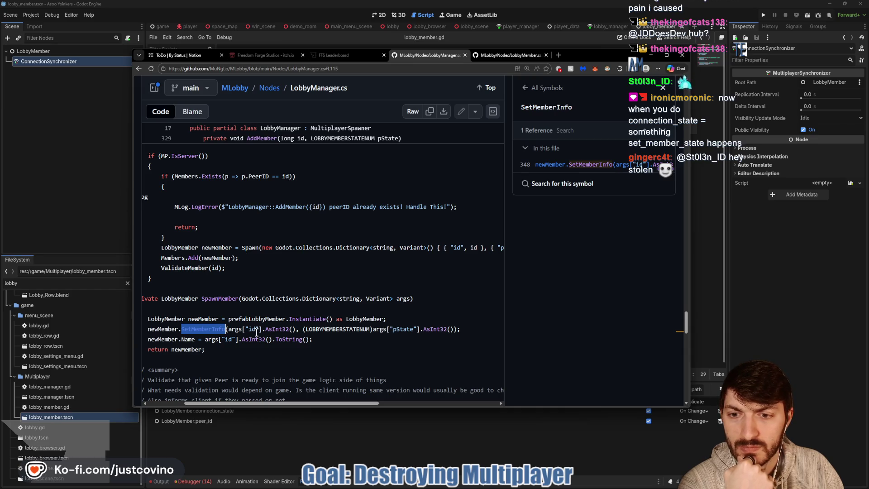
left_click(414, 445)
left_click(445, 273)
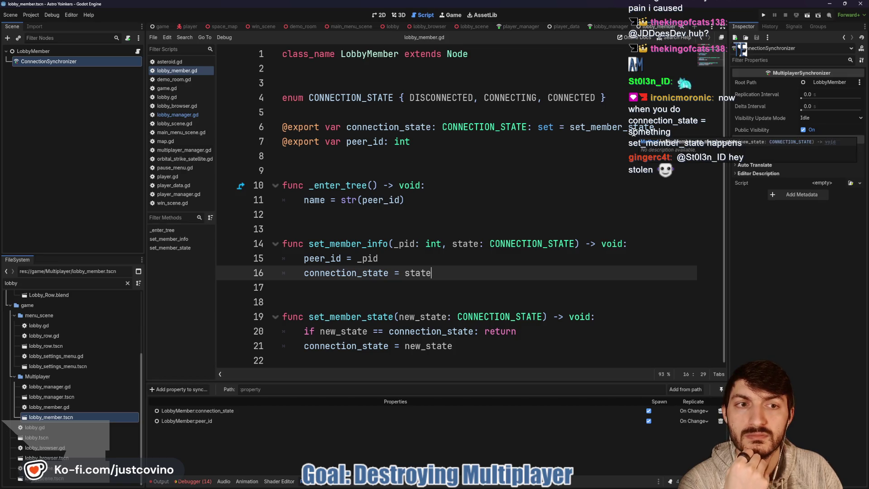
left_click(430, 346)
double_click(348, 346)
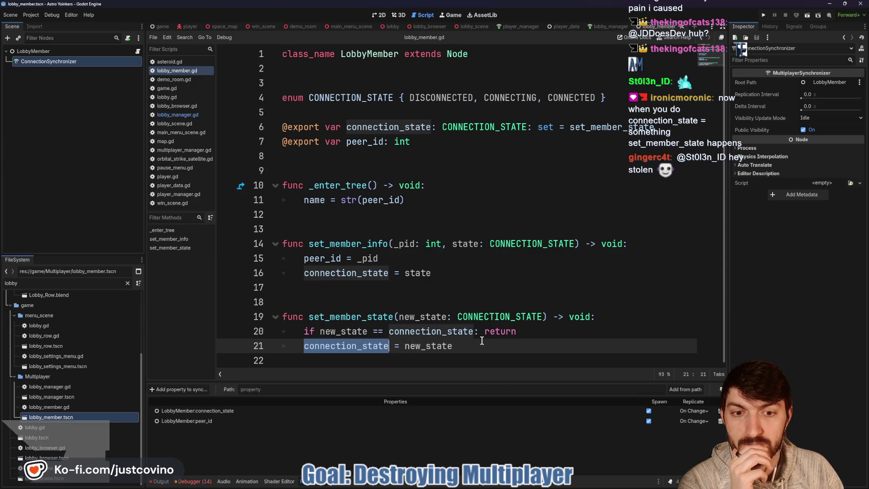
double_click(412, 317)
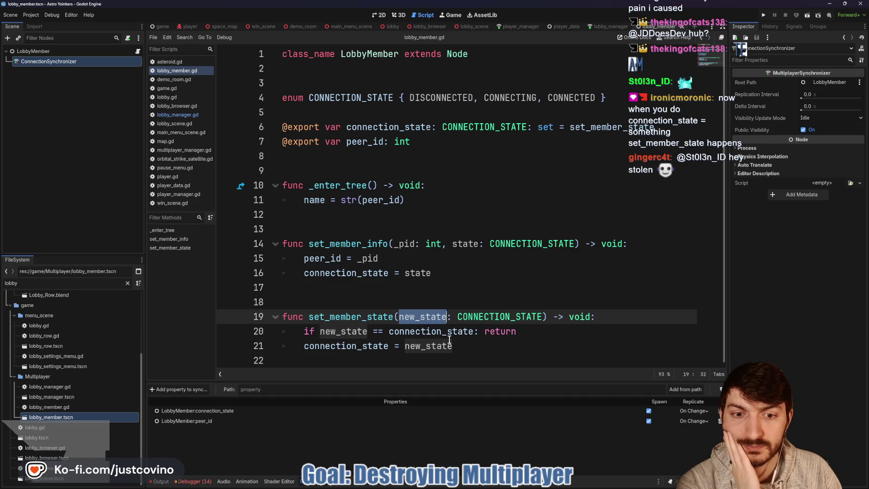
left_click(402, 334)
left_click_drag(562, 335, 268, 335)
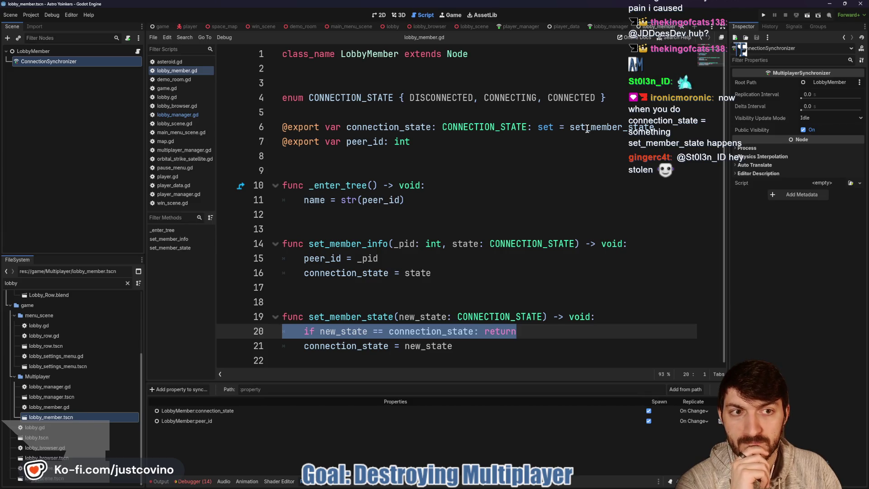
mouse_move(587, 130)
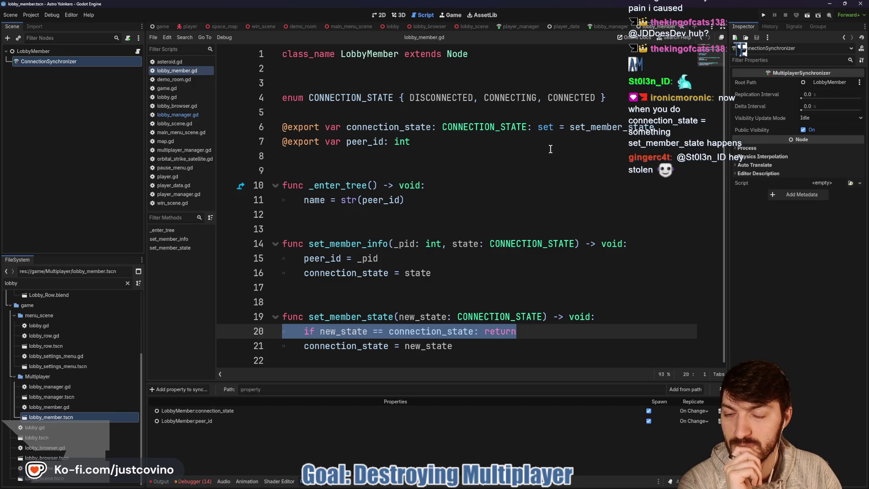
double_click(429, 317)
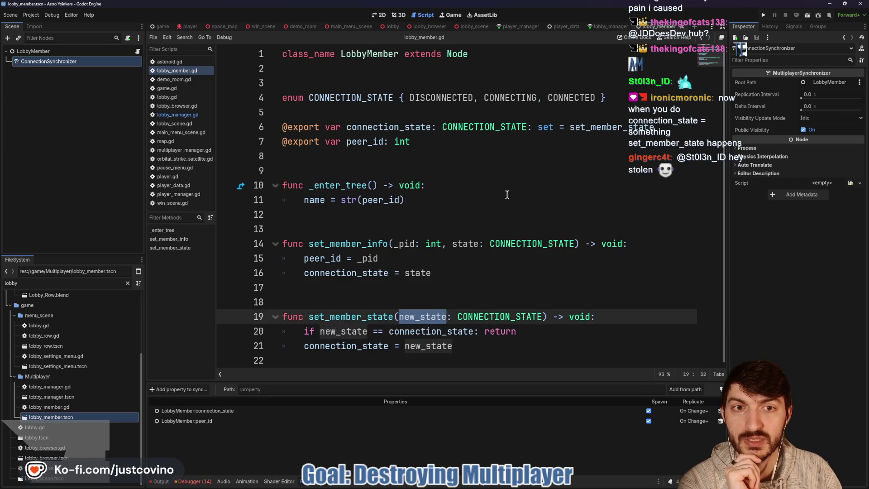
double_click(376, 127)
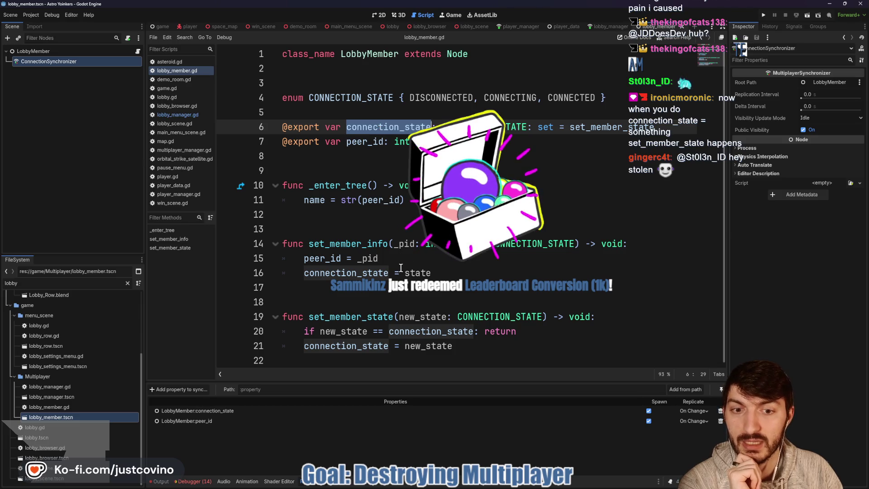
double_click(347, 273)
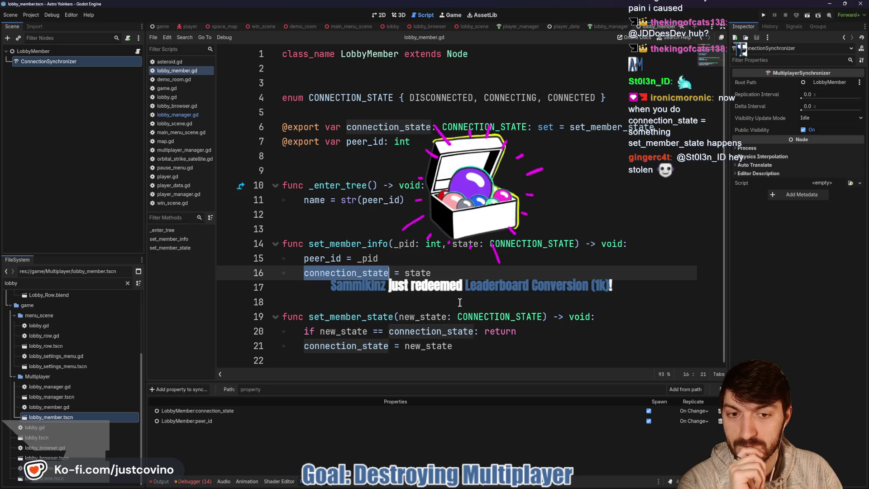
double_click(426, 316)
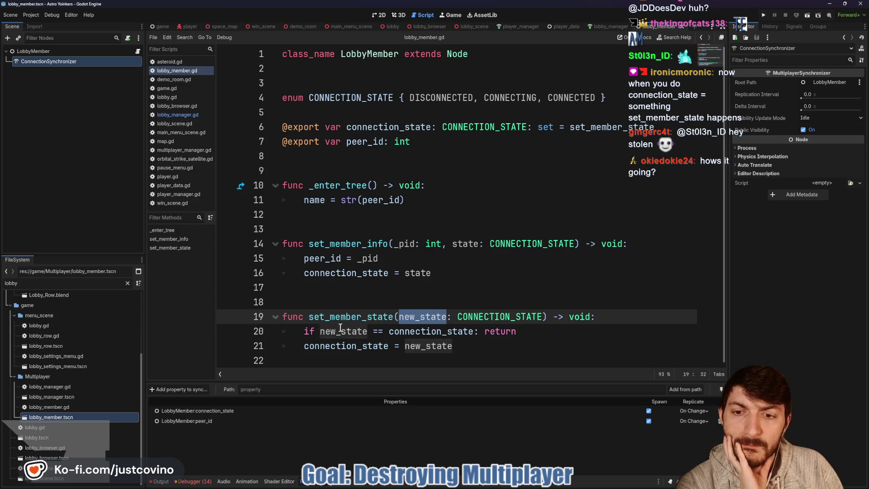
left_click_drag(304, 332, 531, 330)
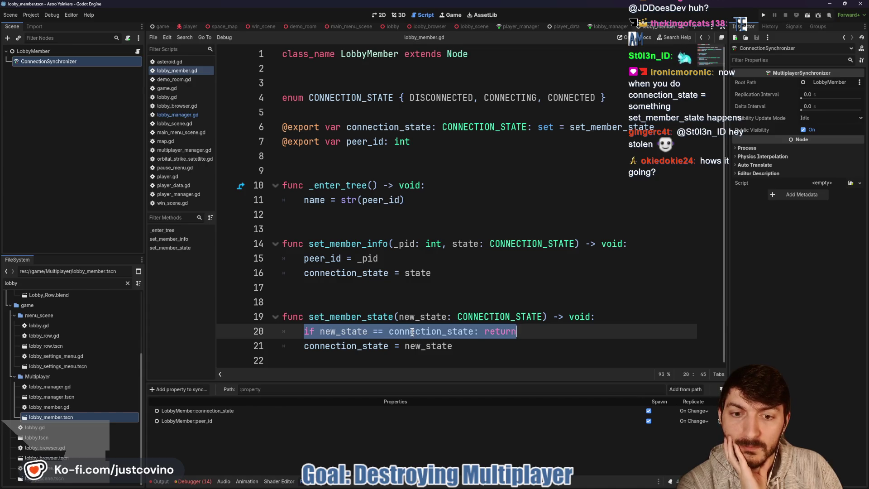
mouse_move(412, 331)
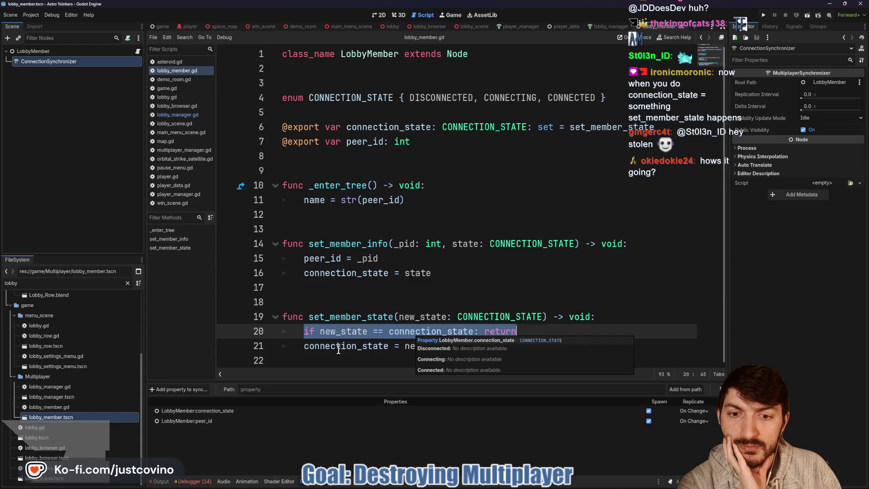
mouse_move(339, 350)
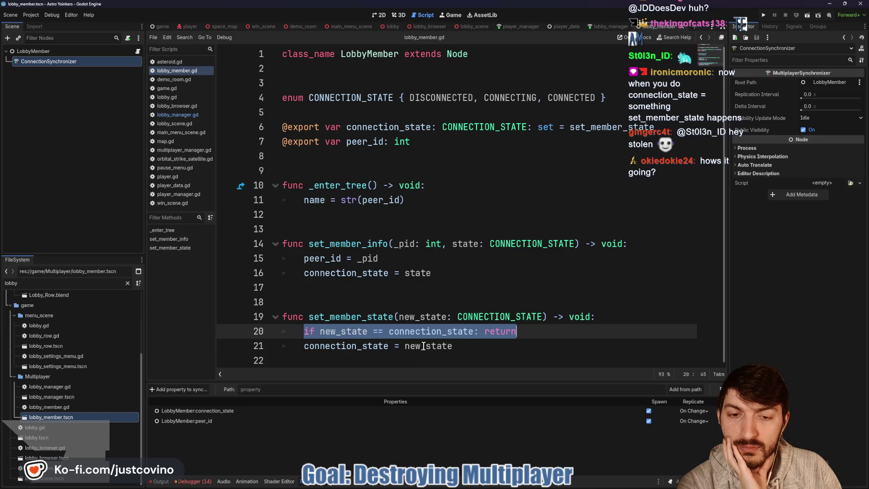
mouse_move(423, 346)
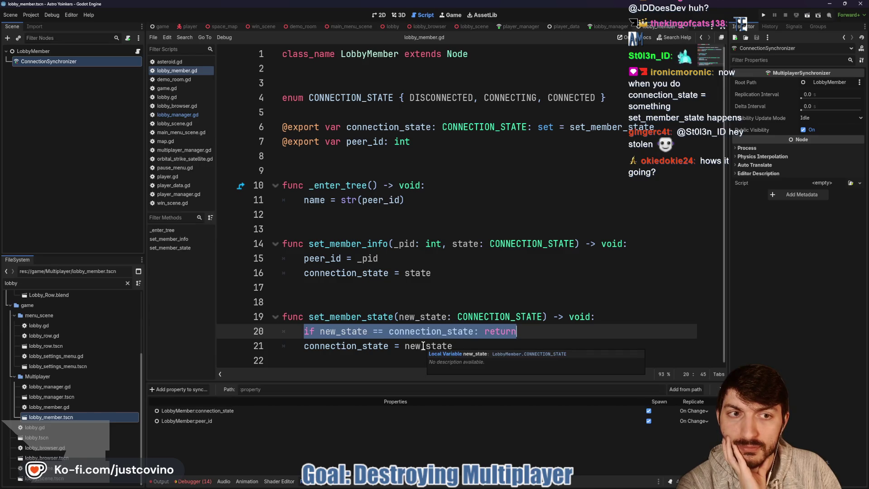
left_click(545, 127)
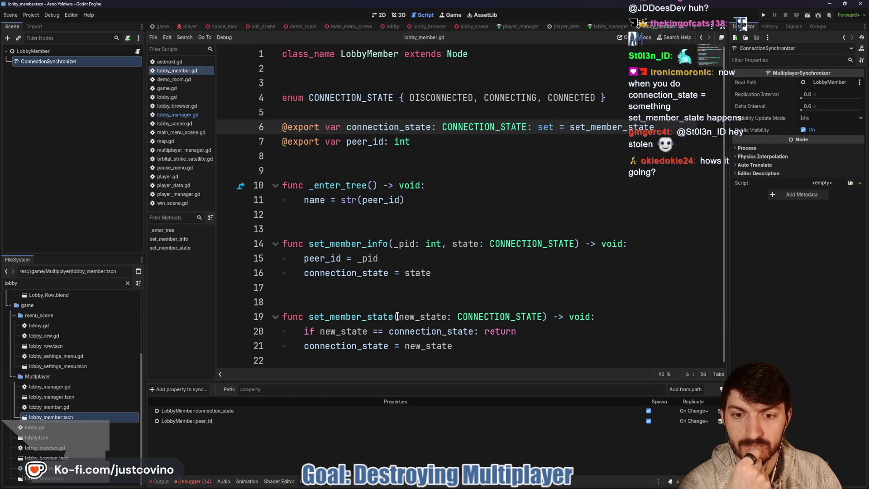
left_click_drag(398, 316, 452, 316)
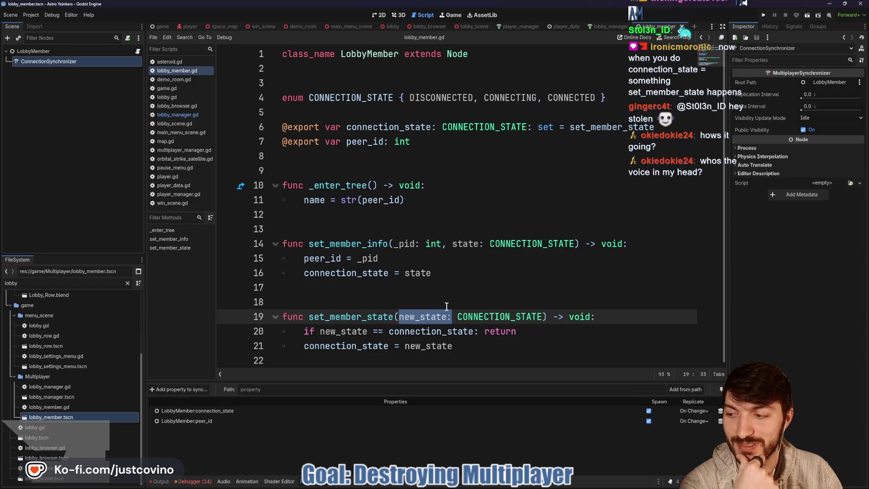
mouse_move(426, 274)
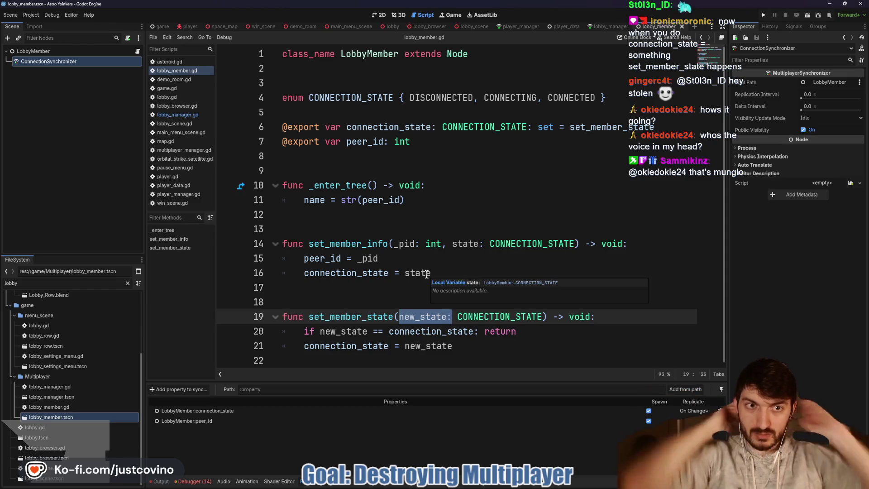
left_click_drag(539, 128, 410, 142)
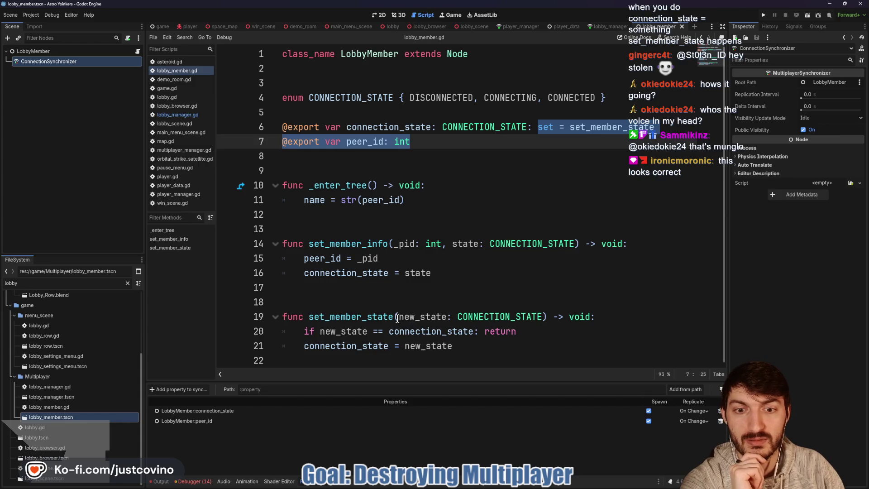
left_click_drag(398, 318, 451, 317)
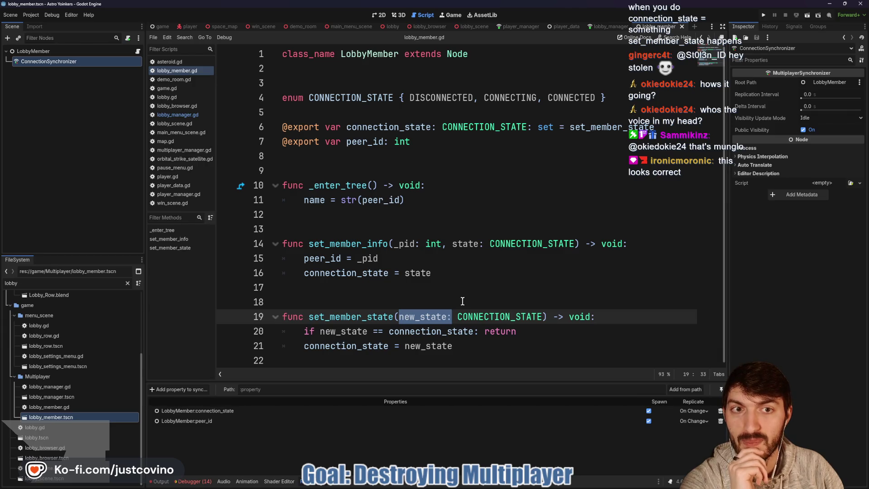
left_click(412, 292)
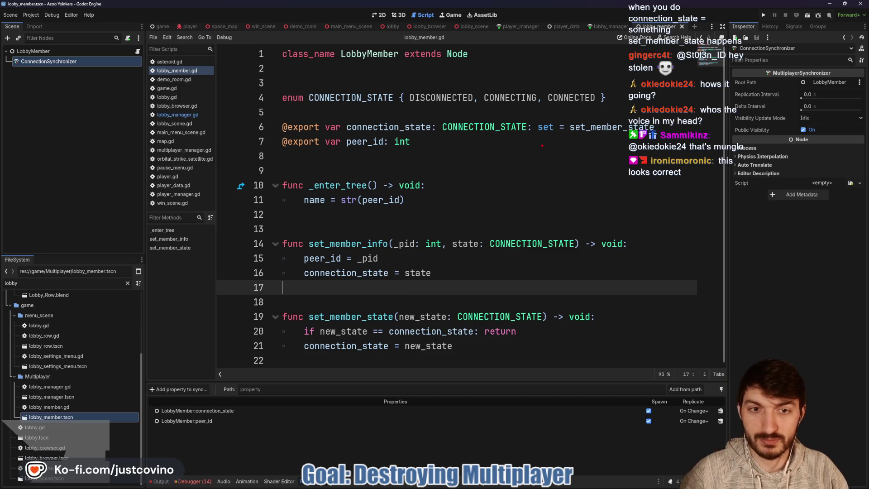
mouse_move(458, 146)
left_mouse_down()
mouse_move(589, 146)
mouse_move(434, 147)
left_mouse_up()
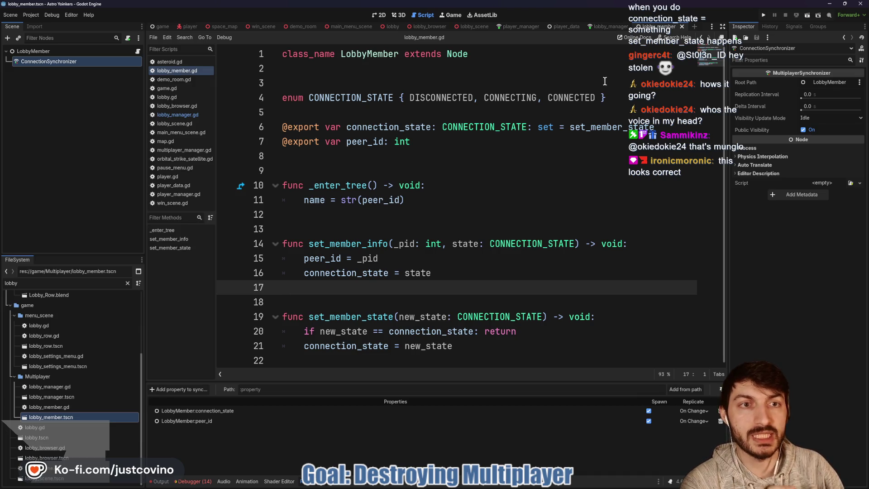
left_click_drag(451, 273, 286, 272)
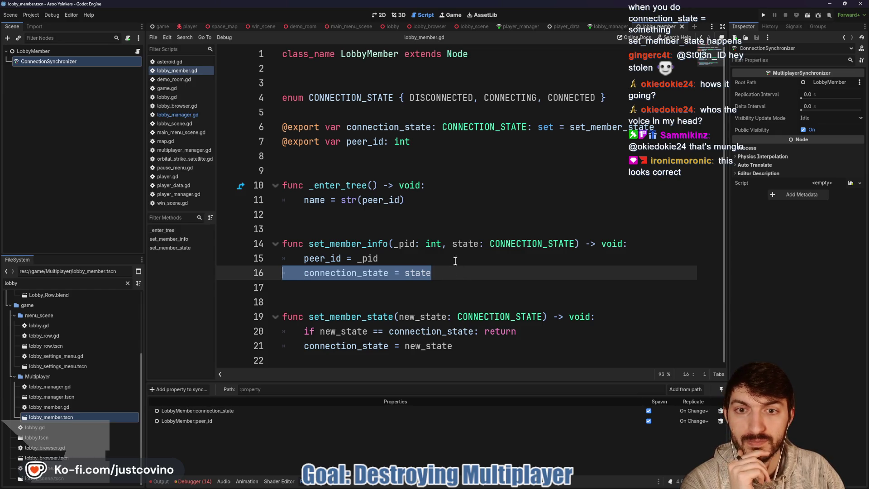
left_click(316, 162)
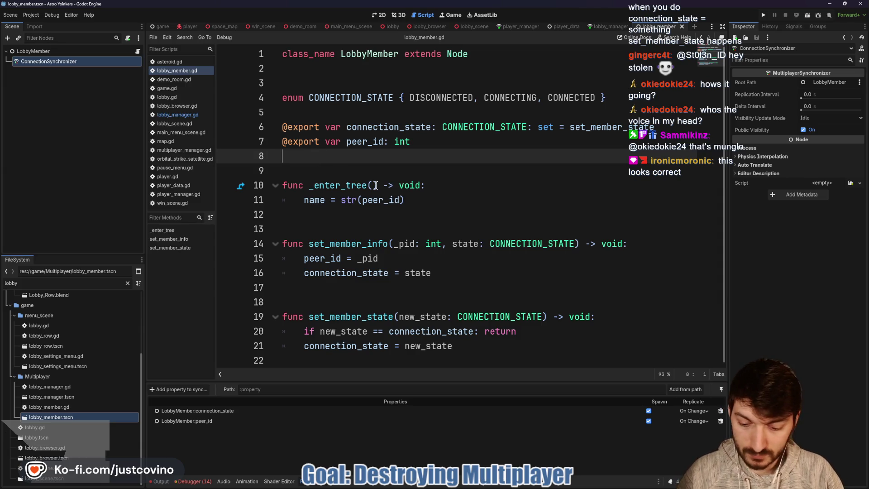
- Write the comment '##If problem occurs store a temp connection state' on line 9, then remove it
key("Return")
type("##If problem occurs s")
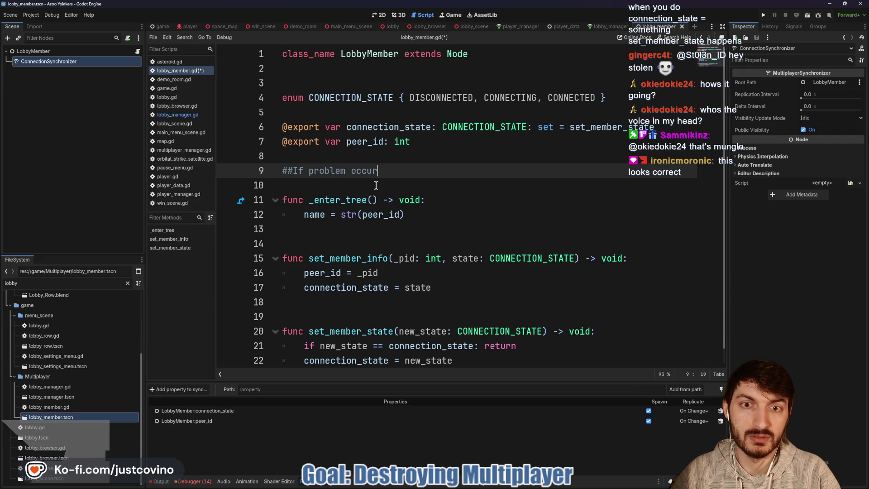
type("tore a")
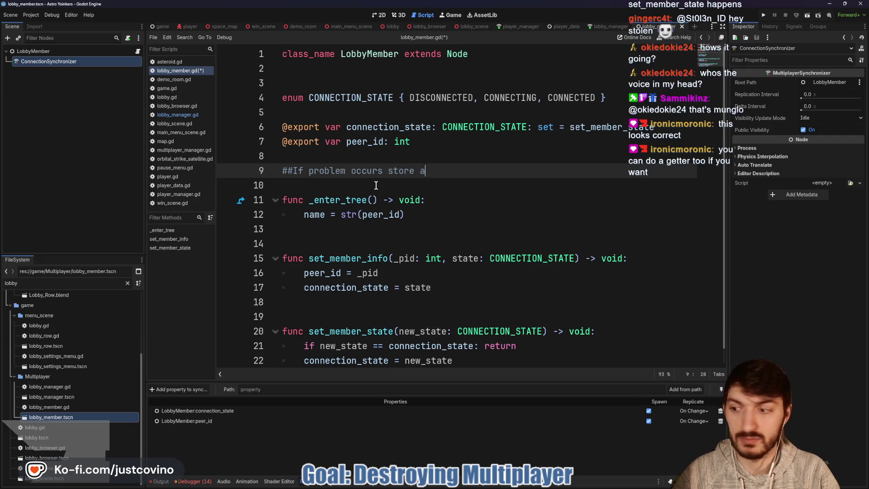
type(" temp connection st")
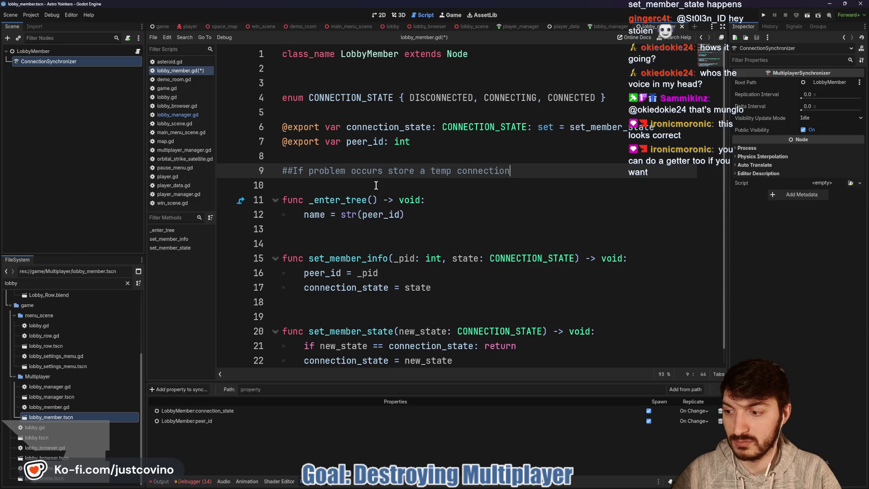
type("ate")
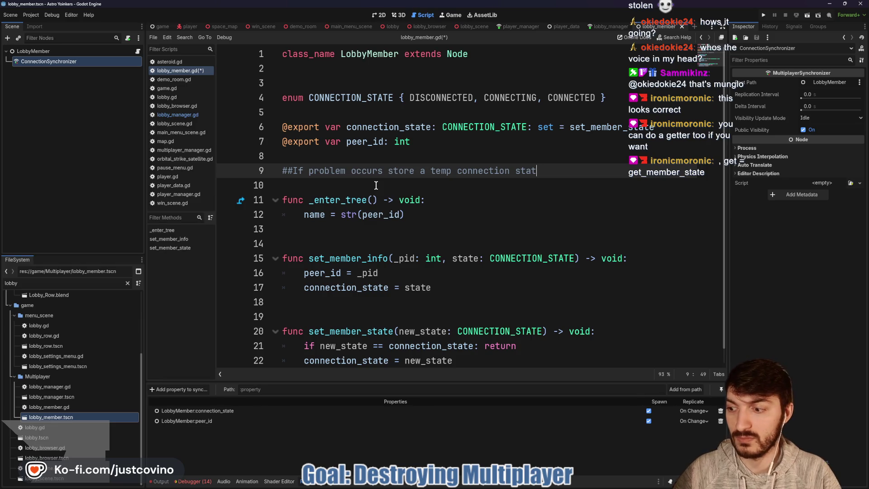
key("BackSpace")
key("BackSpace")
key("BackSpace")
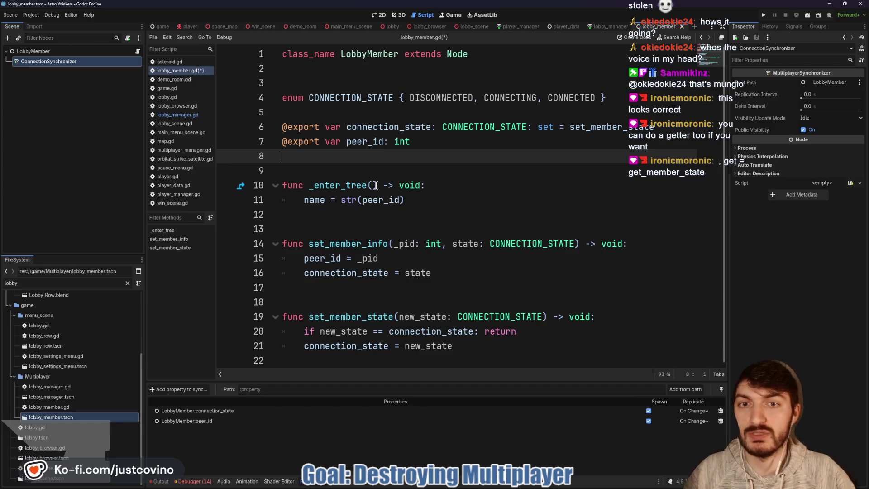
- Highlight the uses of connection_state, then switch to lobby_manager.gd
double_click(361, 127)
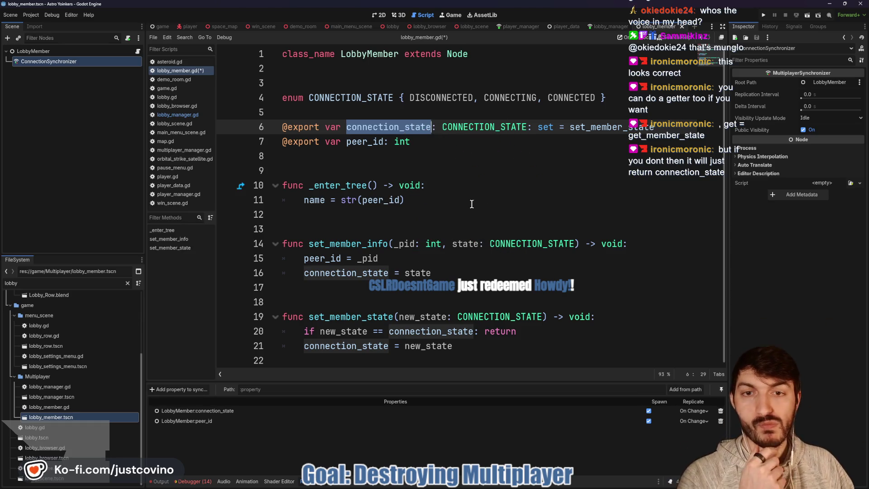
left_click(419, 229)
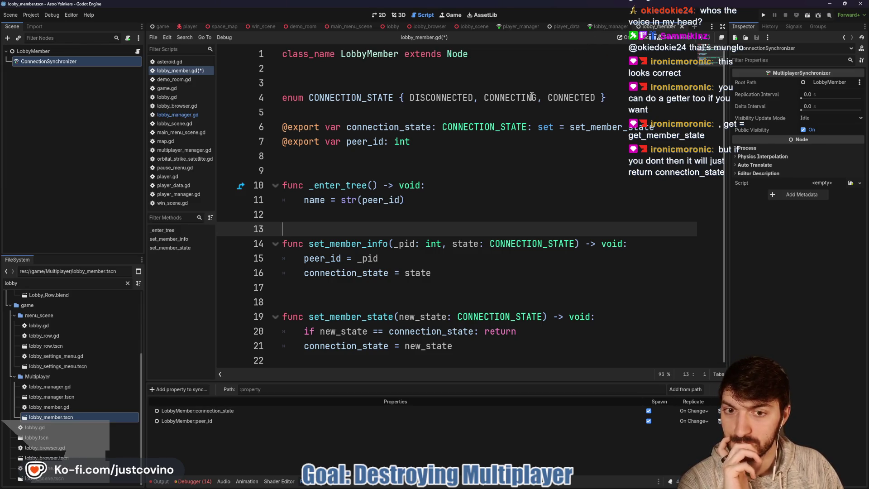
left_click(608, 26)
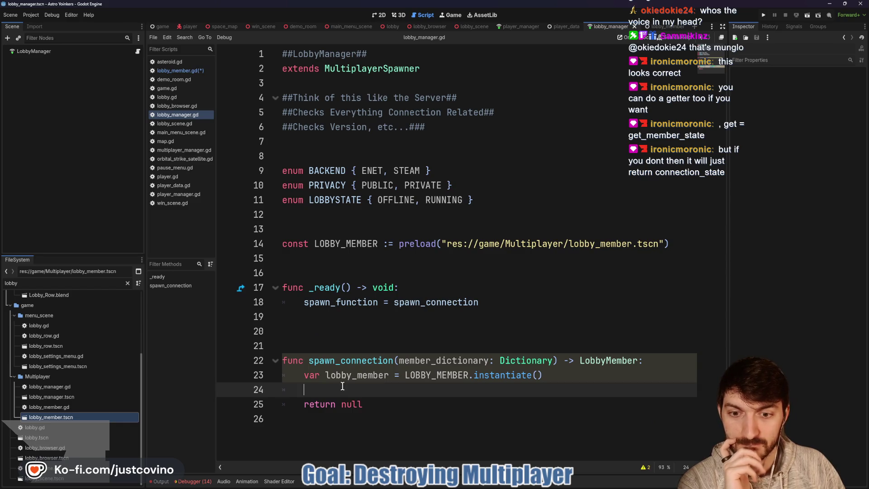
- Add lobby_member.set_member_info() to spawn_connection on line 24, then bring up the GitHub reference
left_click(659, 26)
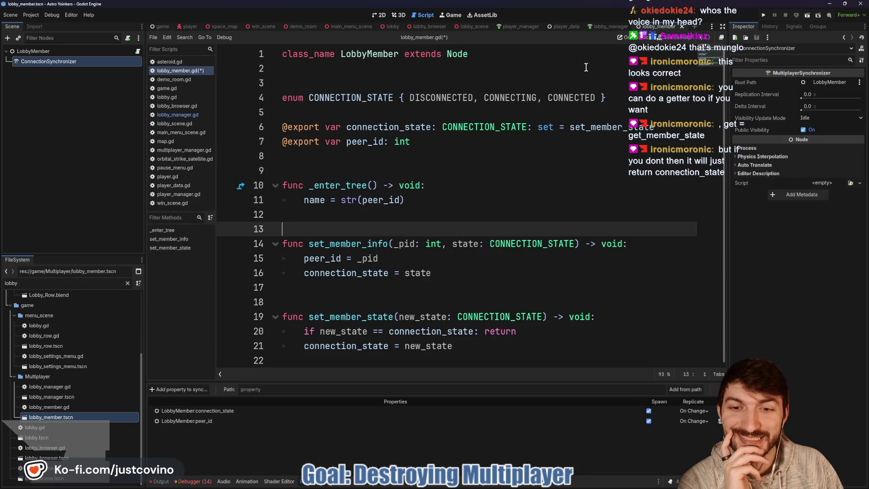
left_click(599, 28)
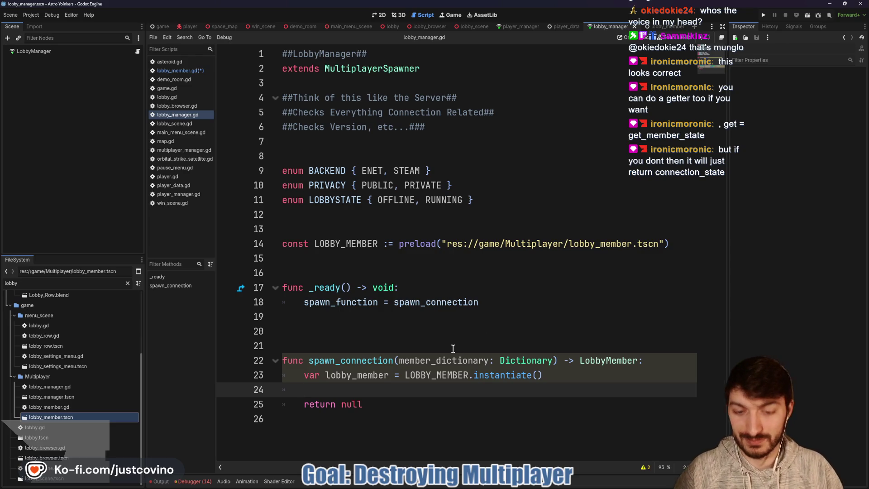
type("lobby_member.set")
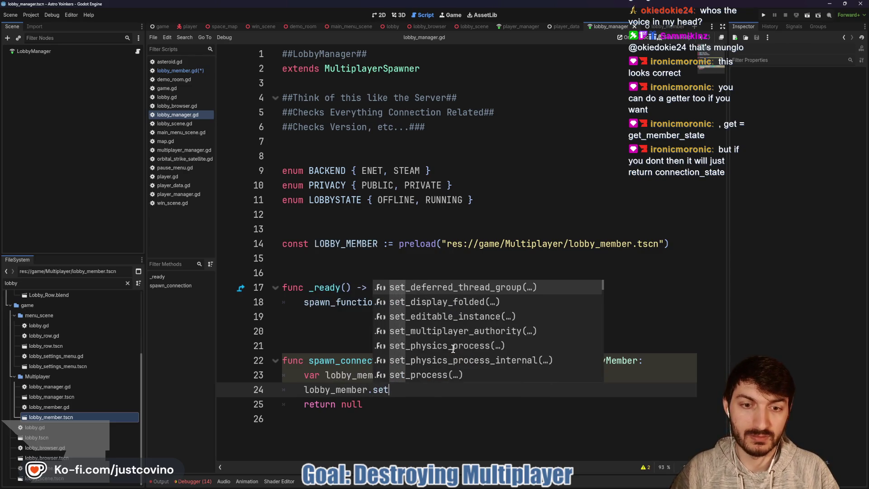
type("_memb")
type("er_in")
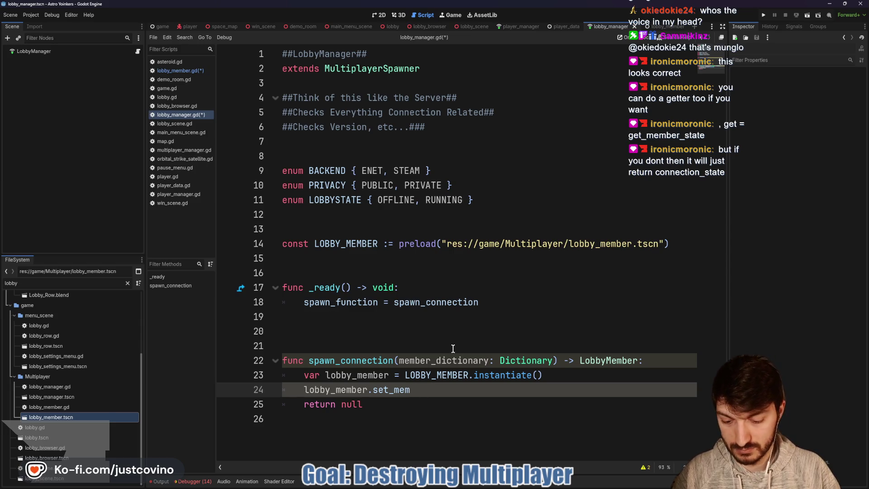
type("fo()")
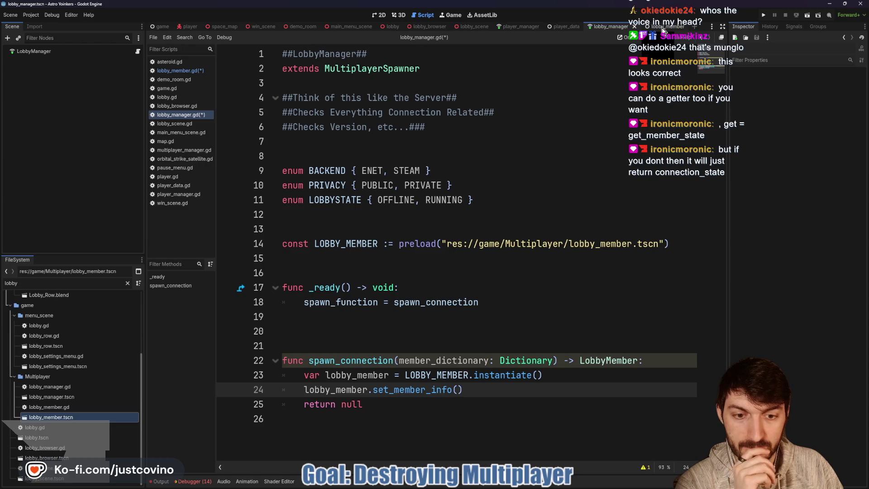
left_click(489, 487)
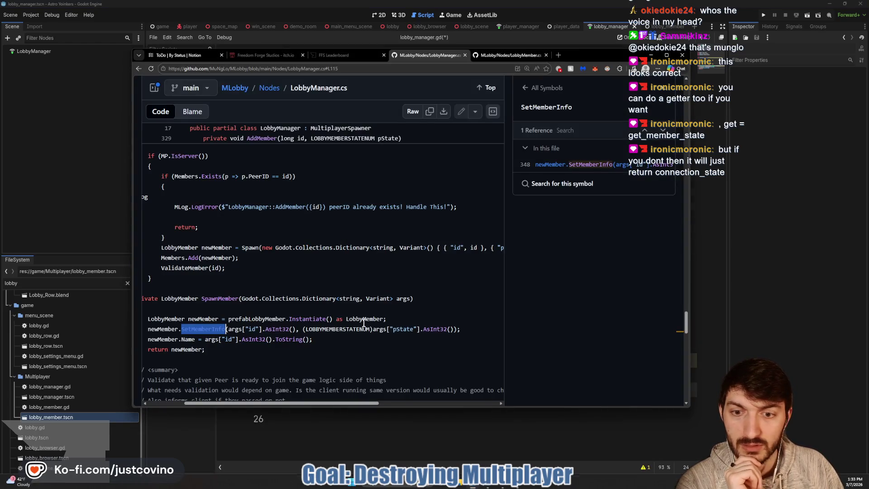
- Mark the state argument in GitHub's SpawnMember call, then select member_dictionary in spawn_connection's signature
left_click_drag(303, 329, 456, 324)
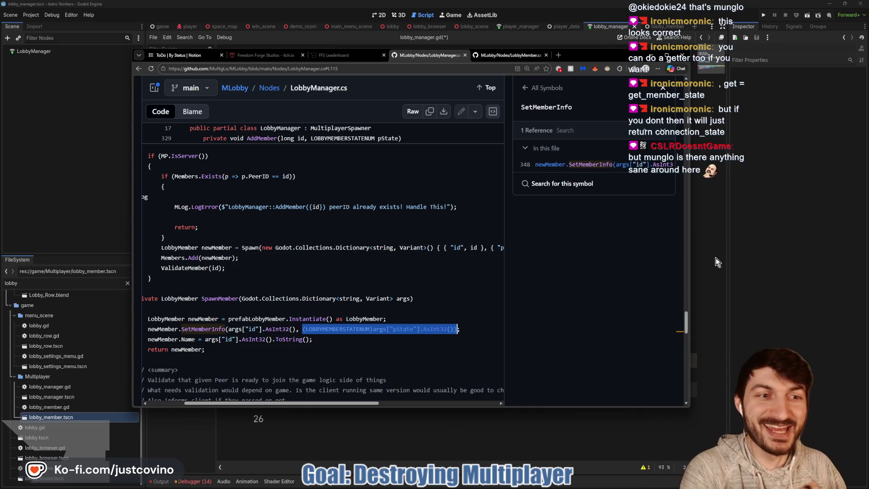
left_click(803, 225)
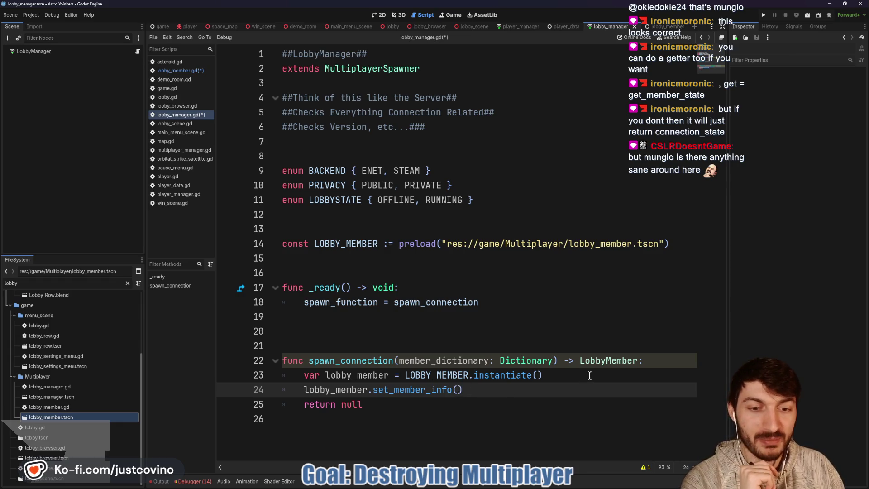
left_click(437, 360)
double_click(436, 360)
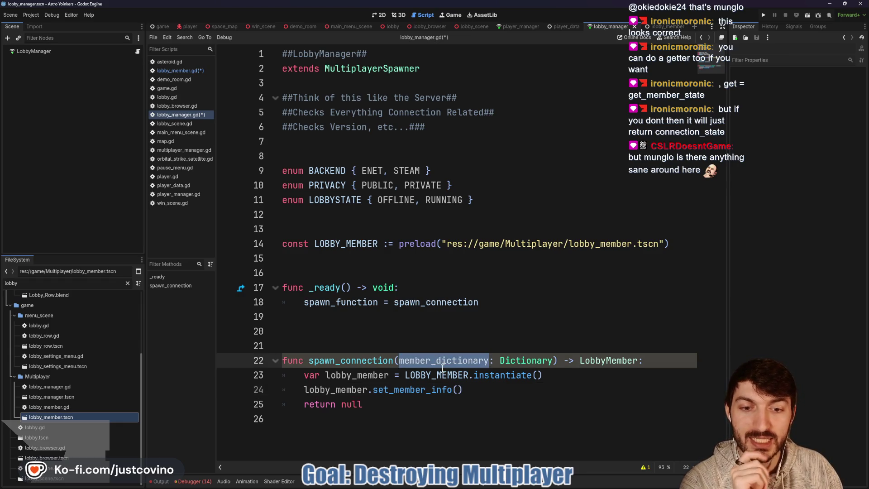
- Check the Collections usage in the GitHub LobbyManager.cs code, then return to lobby_manager.gd
key("alt+Tab")
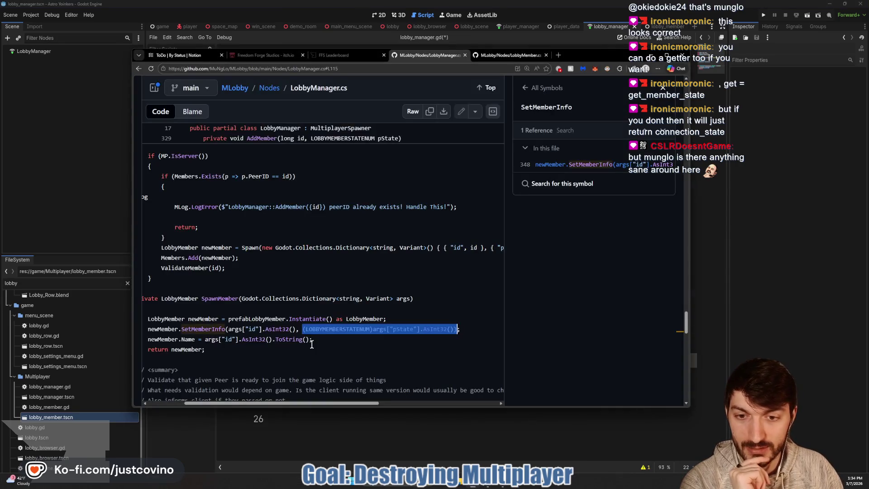
double_click(298, 299)
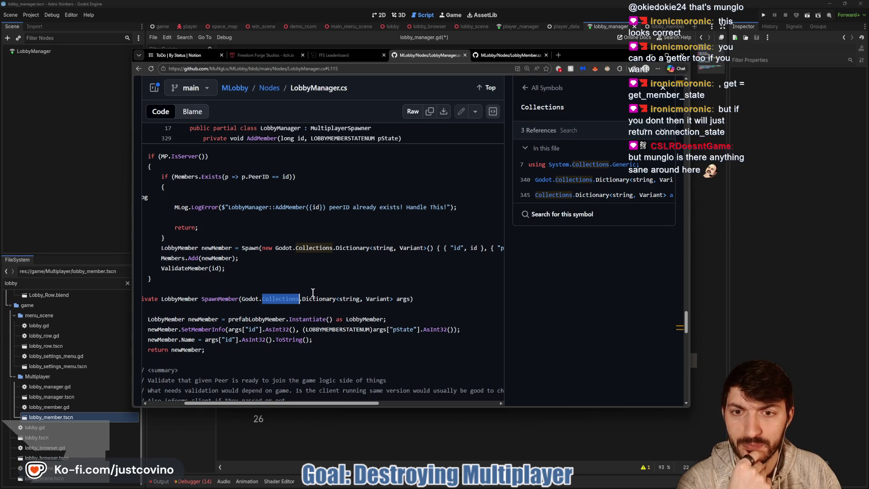
scroll(313, 294, "up", 1)
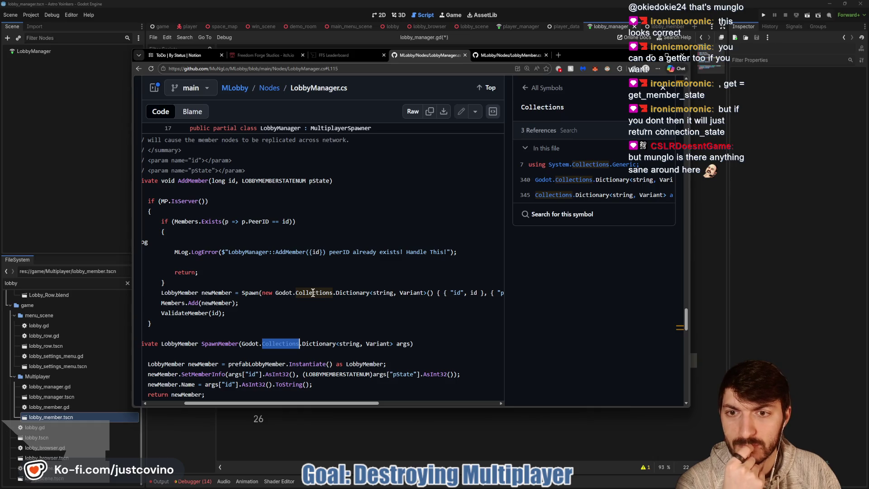
scroll(313, 296, "down", 1)
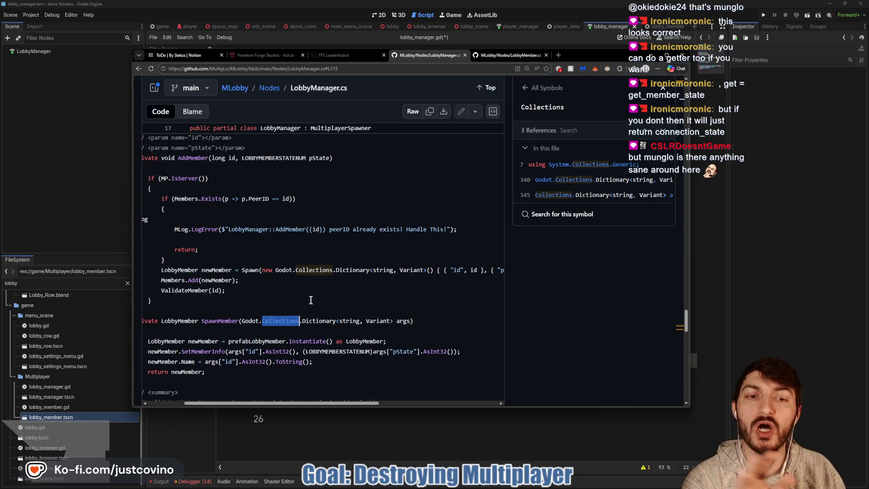
left_click(412, 434)
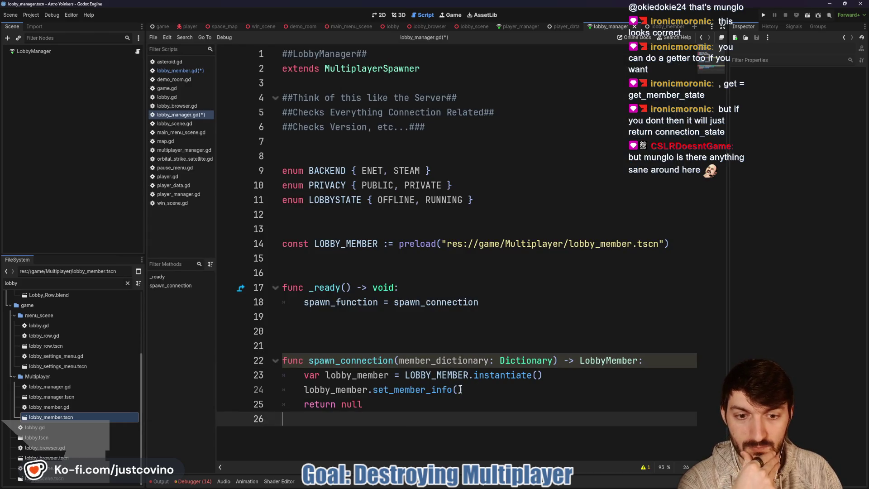
- Pass member_dictionary["pid"] and member_dictionary["state"] to set_member_info and save
left_click(539, 393)
type("ember")
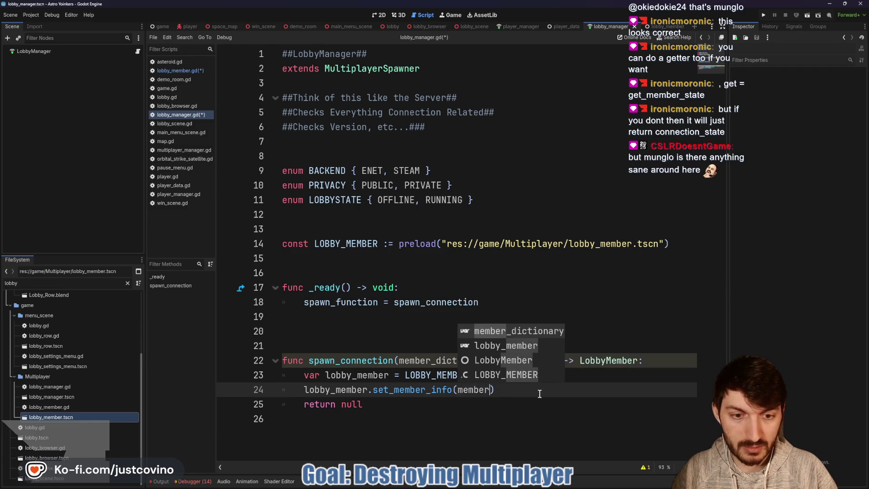
key("Return")
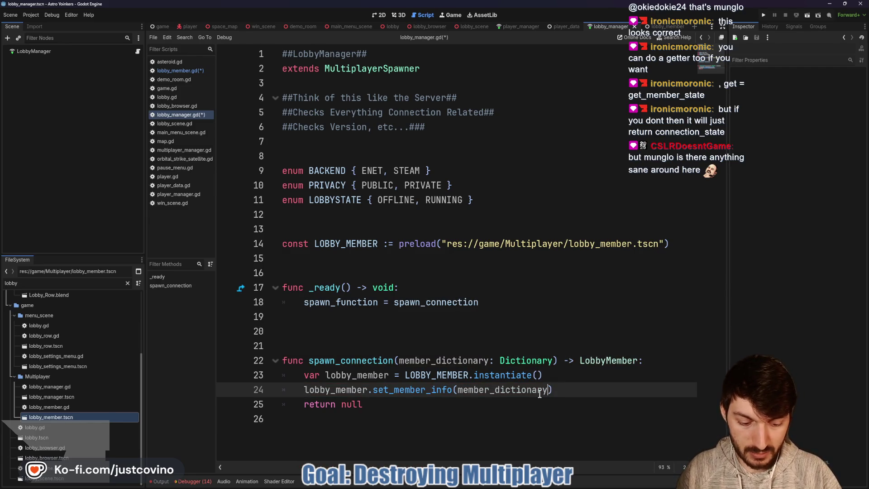
type("pid")
key("Right")
key("Right")
type(", member")
key("Return")
type("[\"")
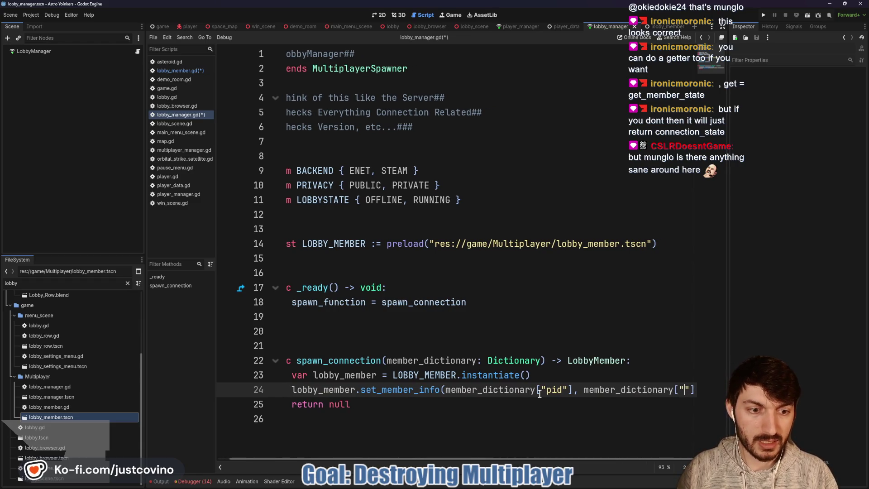
type("state")
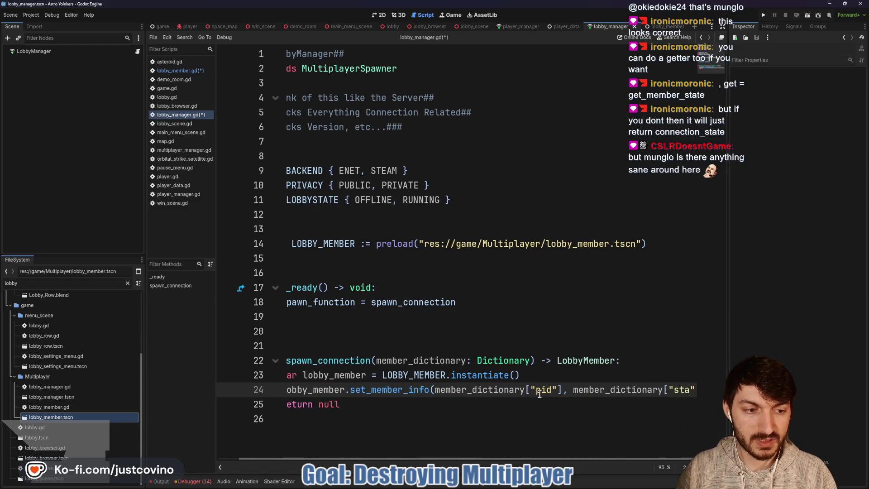
left_click(574, 372)
key("ctrl+s")
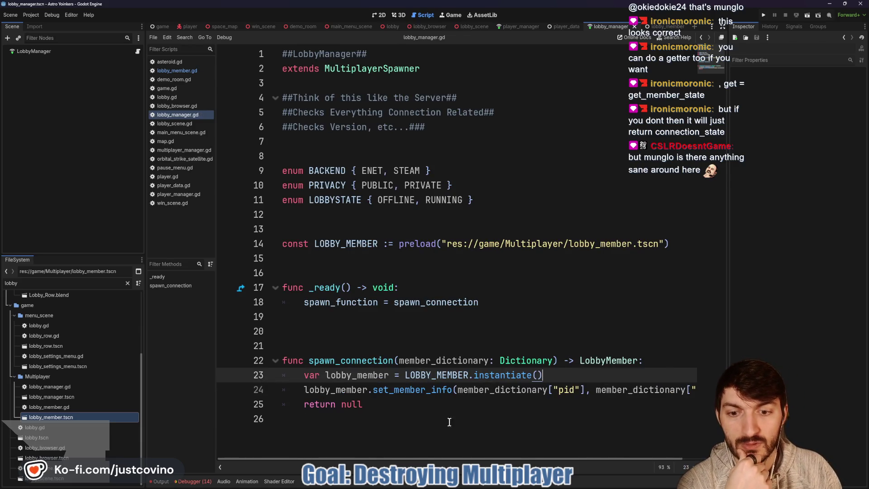
- Replace 'return null' with 'return lobby_member' on line 25 and save the script
left_click(363, 405)
left_click_drag(362, 404, 337, 404)
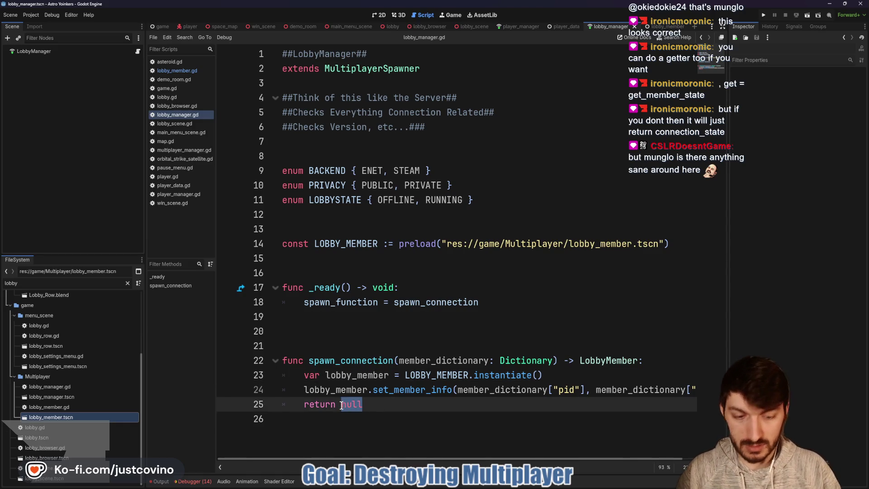
type("Lobby")
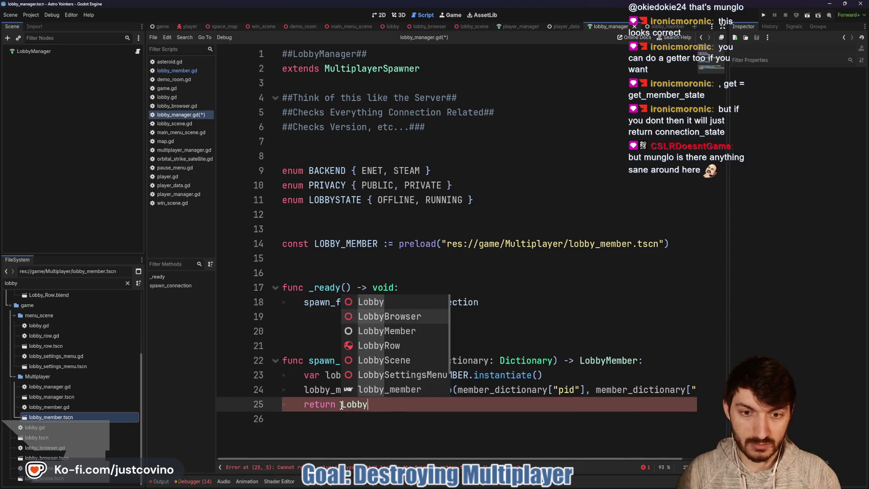
key("Down")
key("Return")
double_click(340, 404)
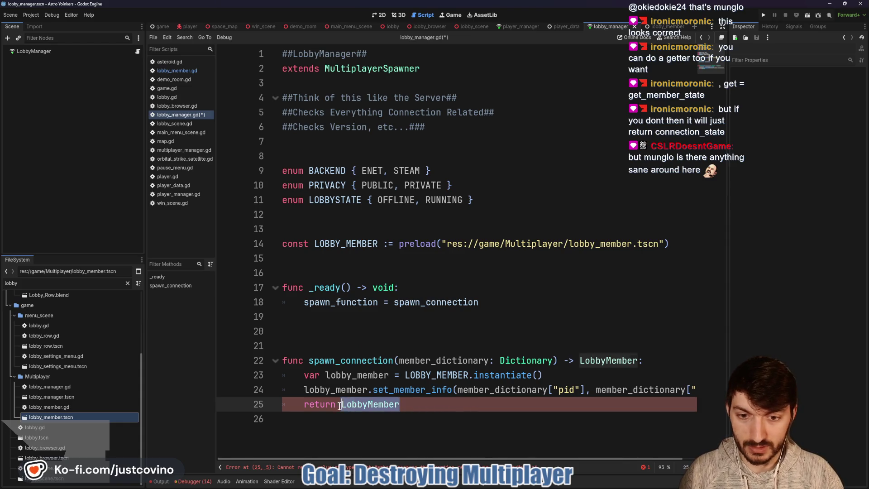
type("lobb")
key("Return")
key("ctrl+s")
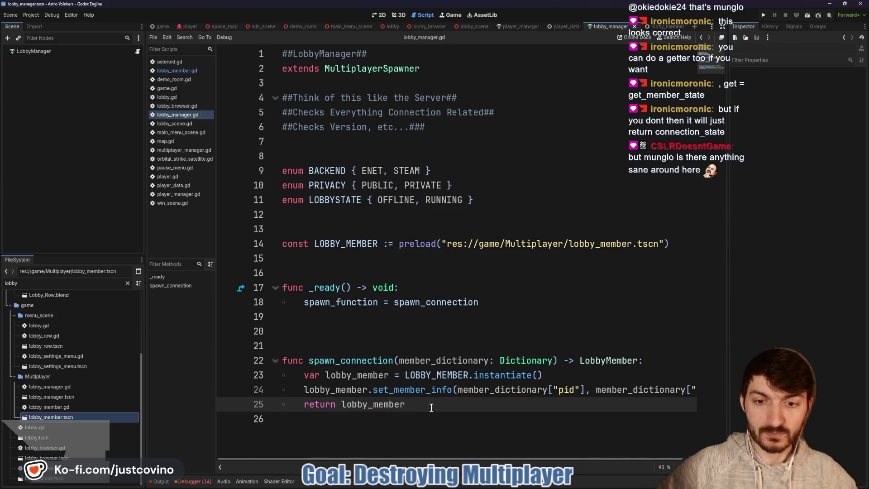
- Rename spawn_connection to spawn_lobby_member on line 22 and in _ready's spawn_function, removing empty line 20
left_click_drag(341, 360, 385, 361)
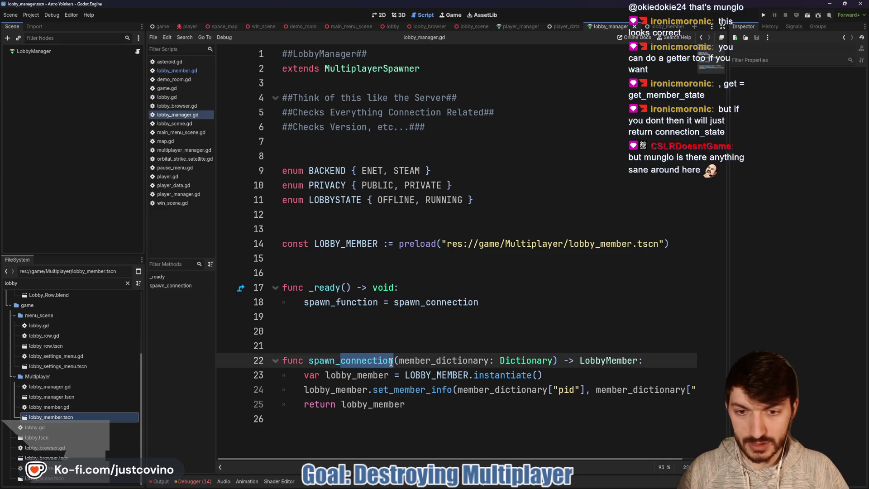
type("lobby_membe")
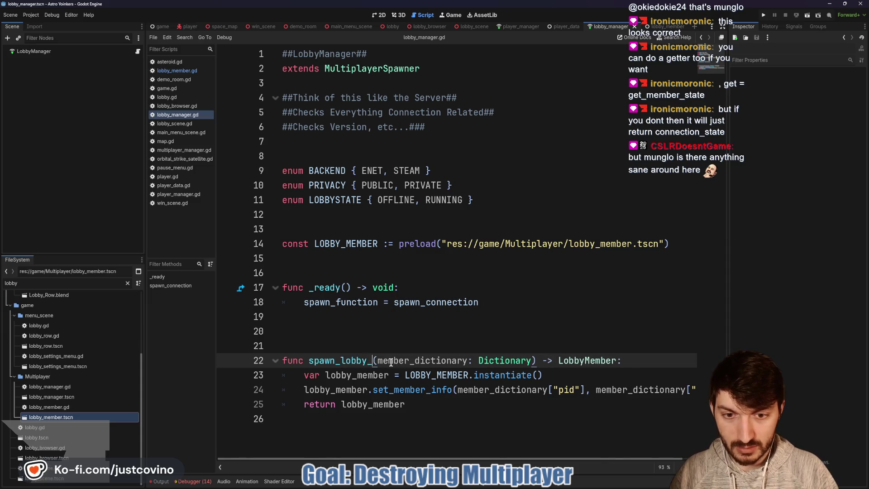
type("r")
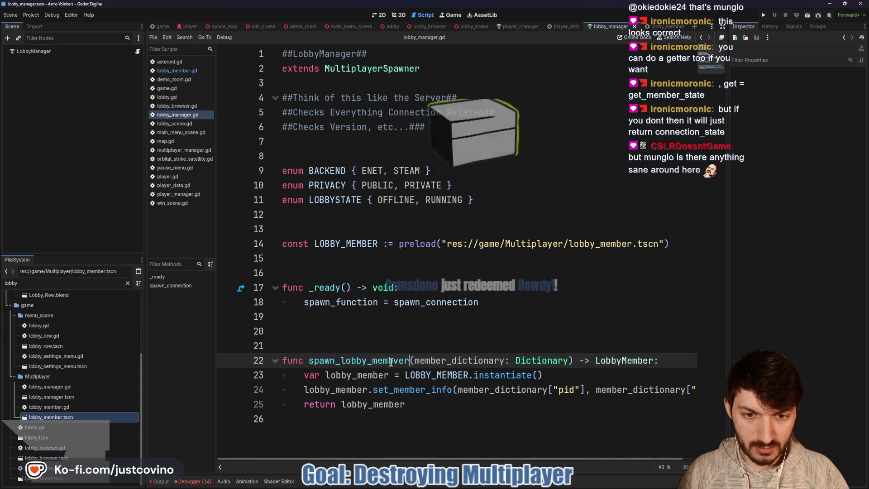
left_click_drag(510, 304, 426, 302)
type("lobby_member(")
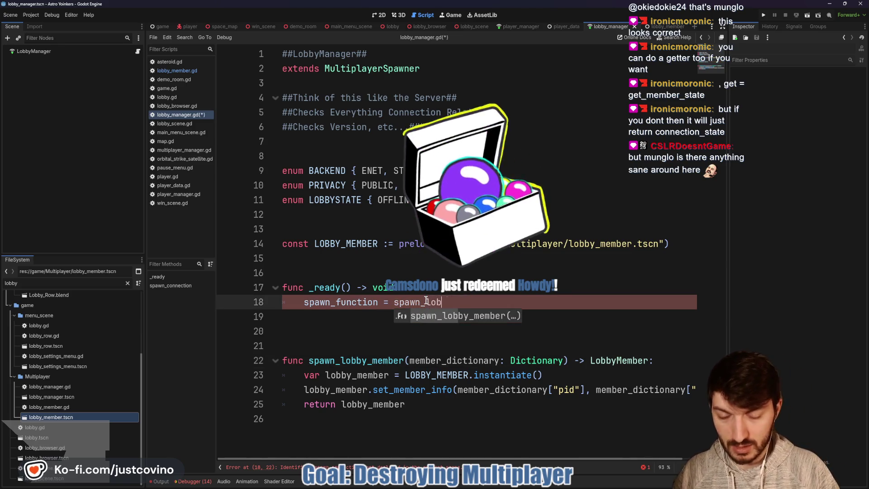
key("Return")
key("BackSpace")
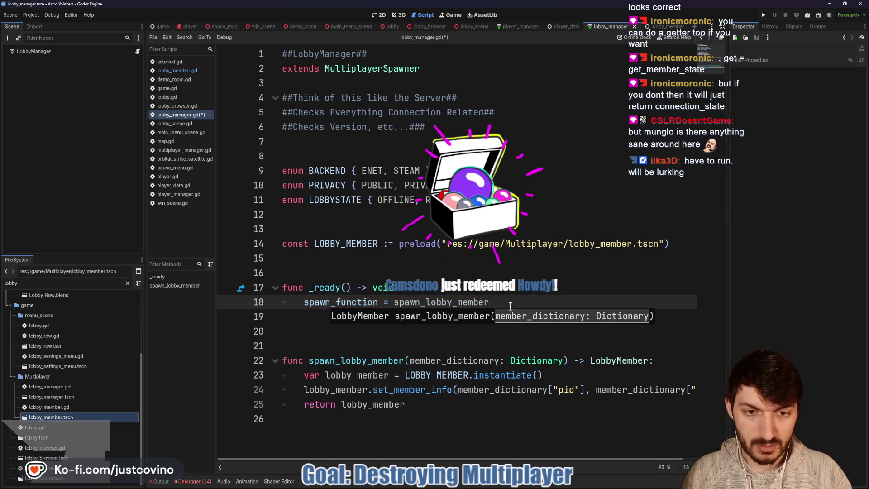
key("ctrl+s")
left_click(374, 331)
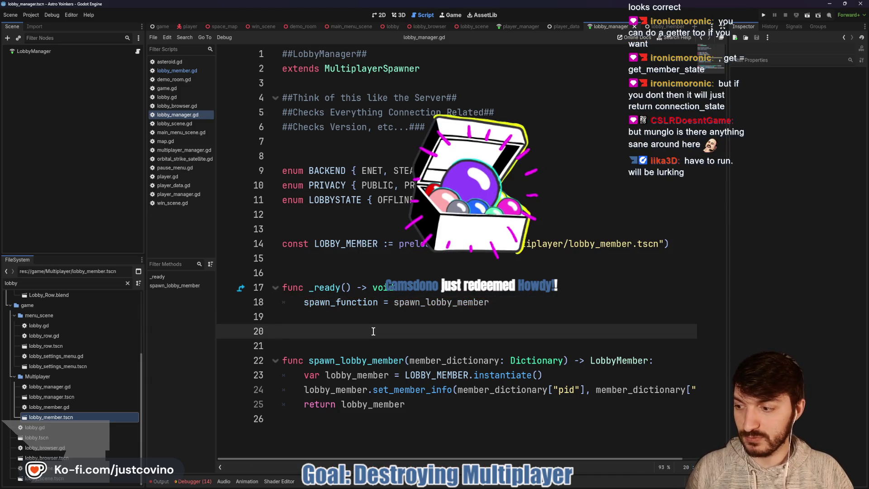
key("BackSpace")
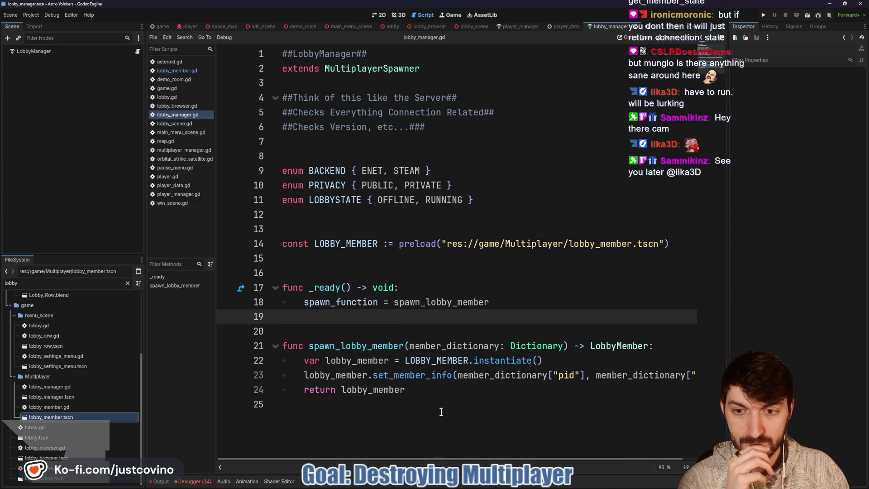
- Scroll GitHub's LobbyManager.cs up to _Ready, where SpawnFunction and multiplayer connection events are hooked up
left_click(463, 486)
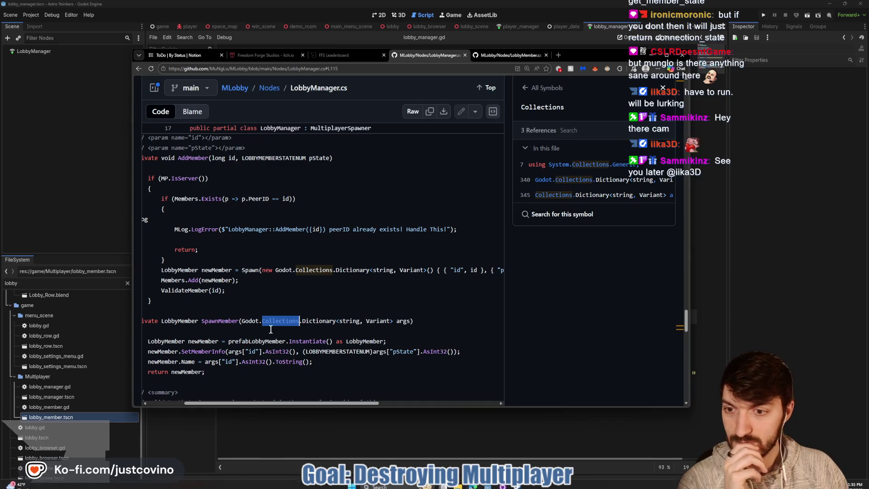
scroll(281, 333, "down", 2)
scroll(286, 335, "down", 2)
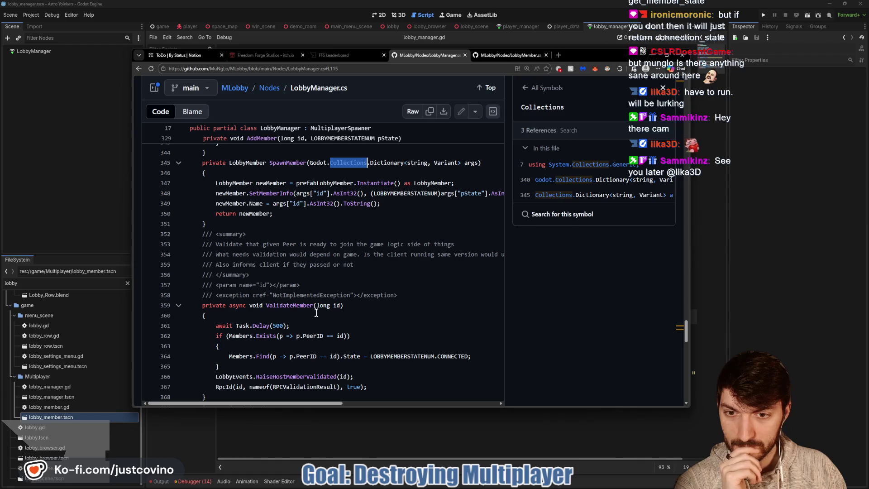
scroll(317, 312, "up", 2)
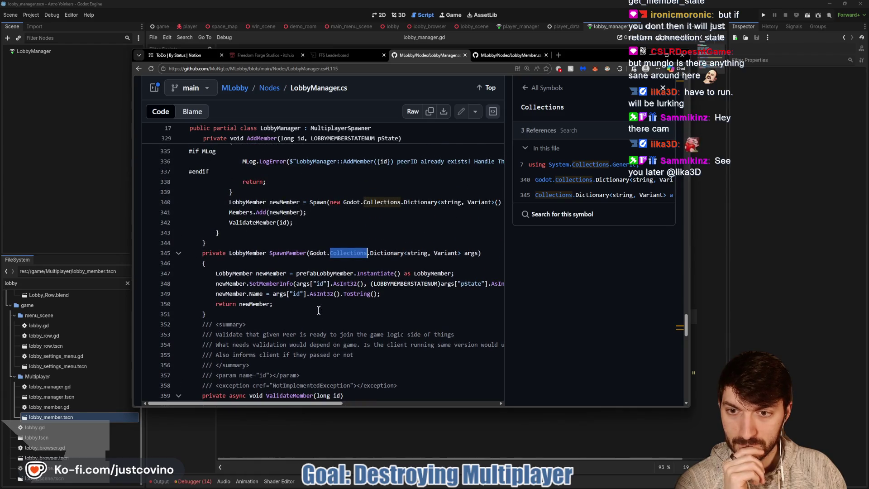
scroll(317, 310, "up", 3)
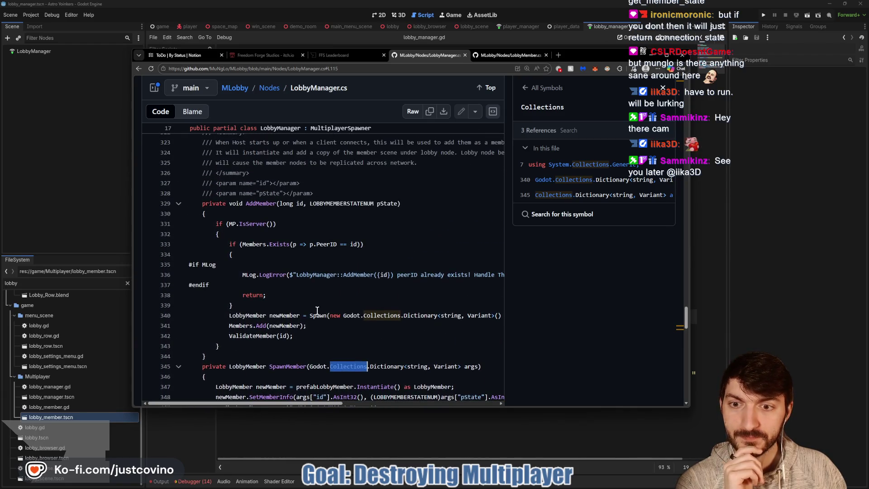
scroll(318, 311, "up", 1)
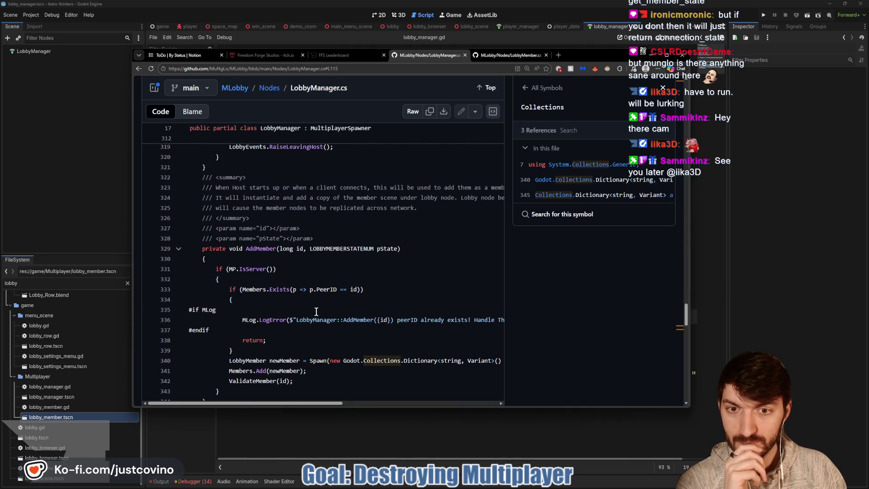
scroll(316, 311, "up", 3)
scroll(316, 312, "down", 2)
scroll(316, 312, "up", 2)
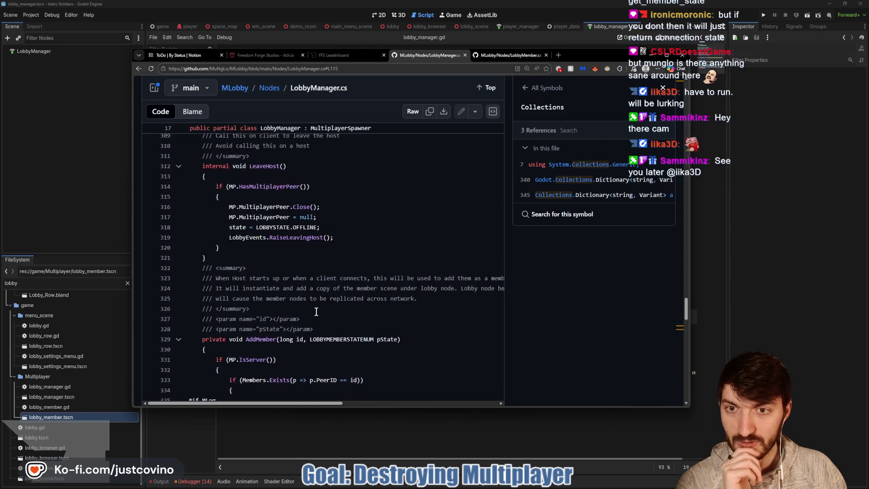
scroll(317, 311, "down", 3)
scroll(317, 311, "up", 15)
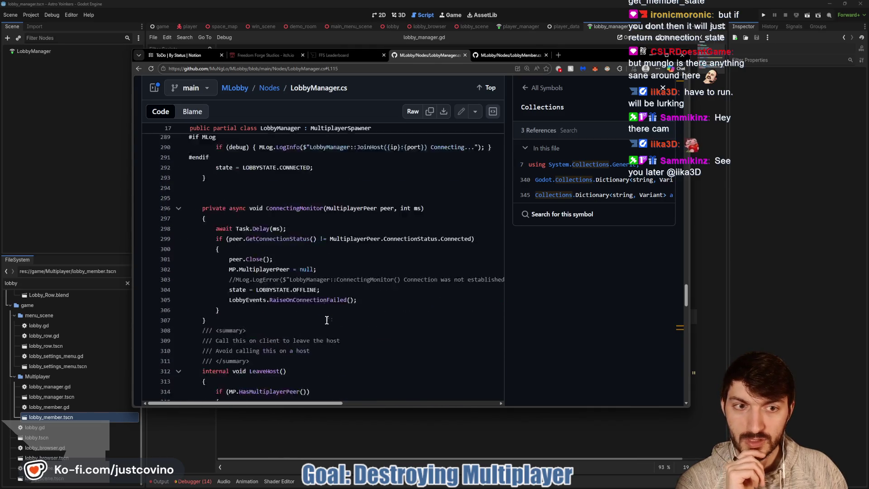
scroll(327, 321, "up", 5)
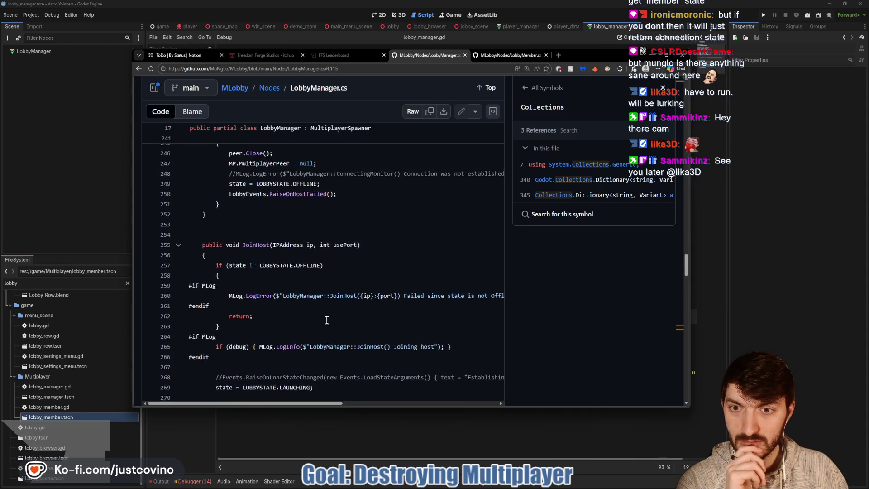
scroll(327, 320, "up", 9)
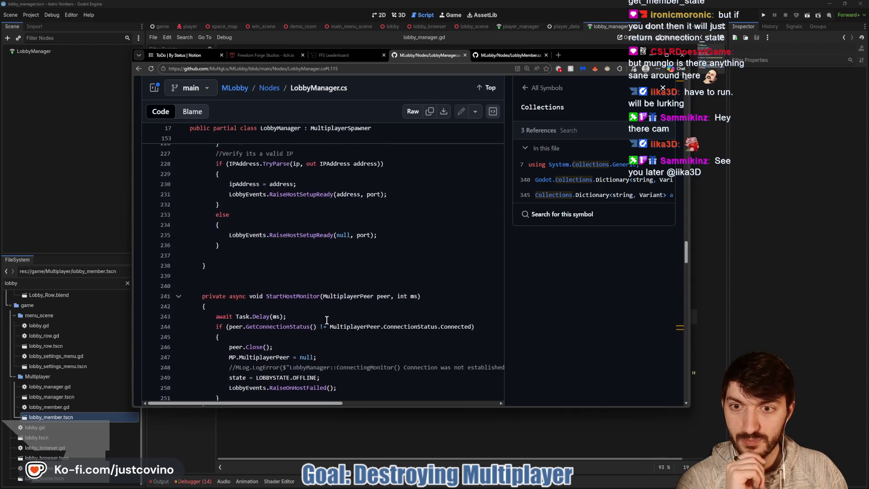
scroll(237, 276, "up", 17)
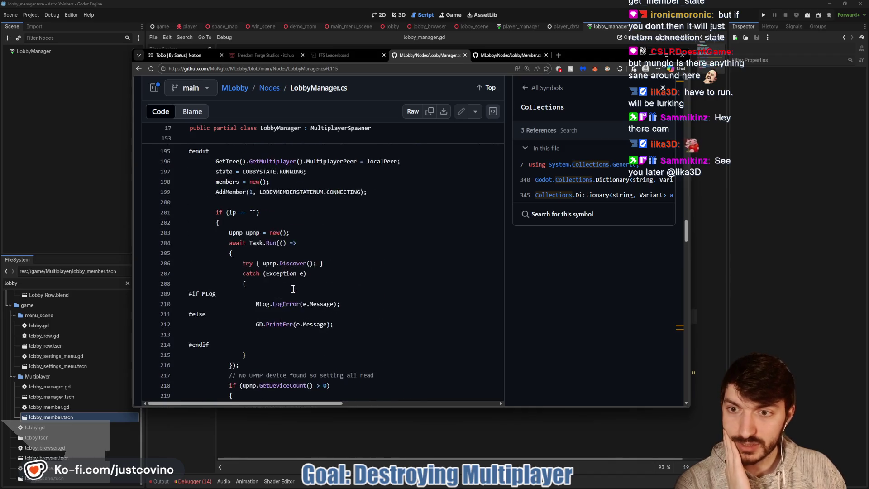
scroll(275, 300, "up", 20)
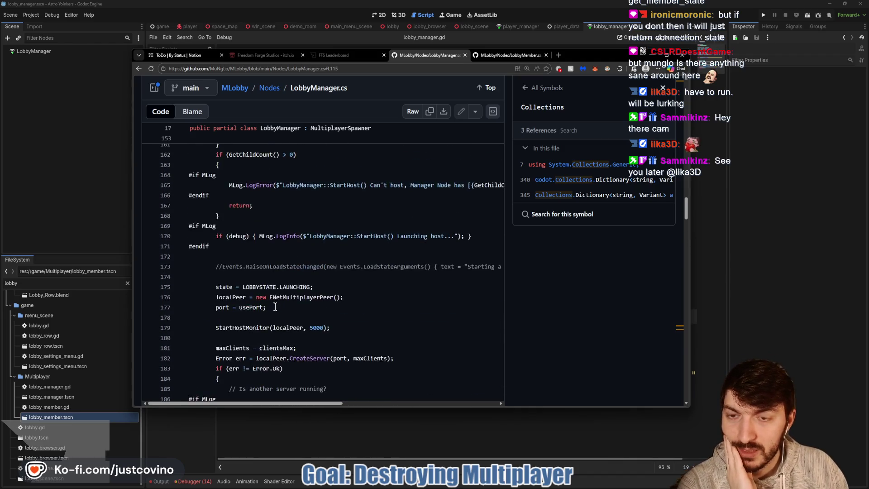
scroll(275, 309, "up", 5)
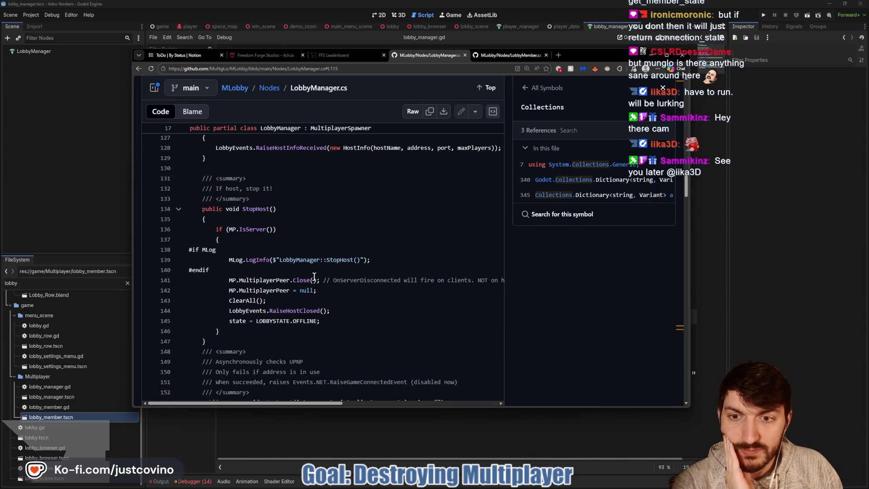
scroll(320, 284, "up", 11)
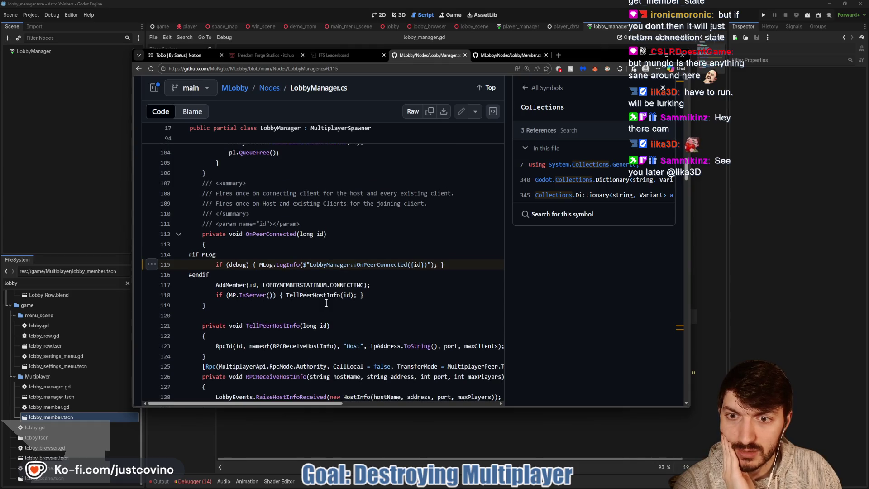
scroll(374, 318, "up", 3)
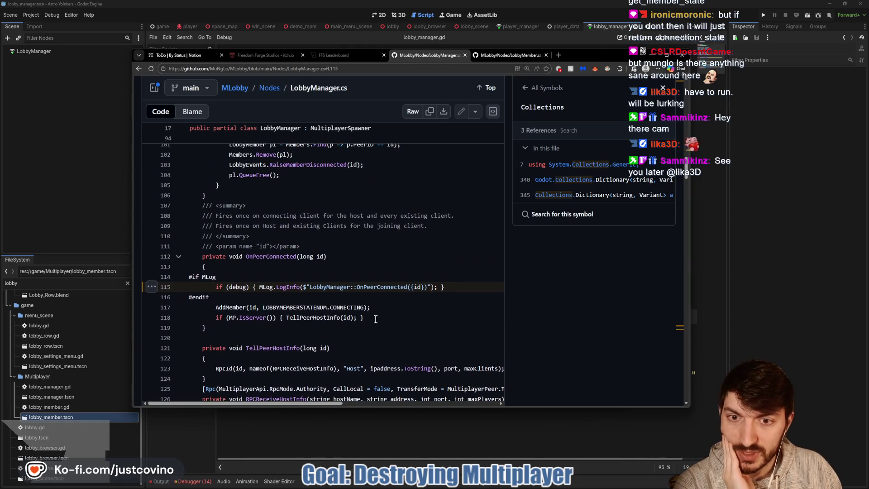
scroll(349, 308, "up", 2)
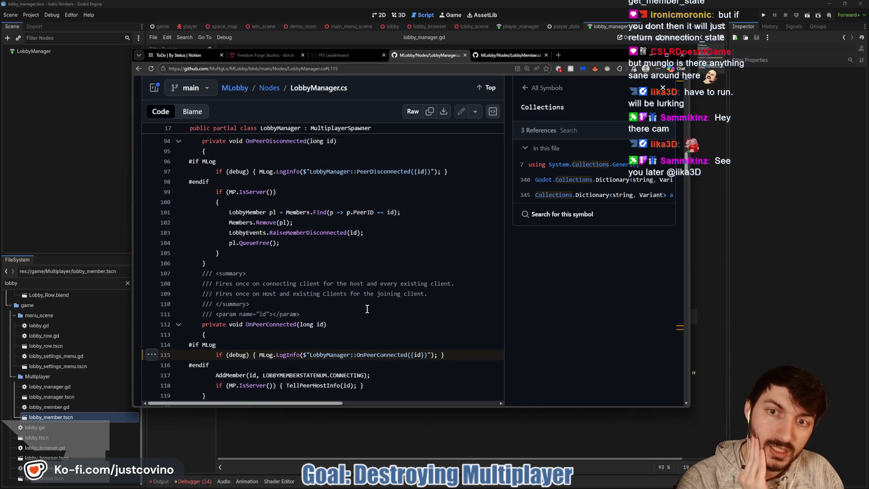
scroll(365, 308, "up", 3)
scroll(365, 307, "up", 6)
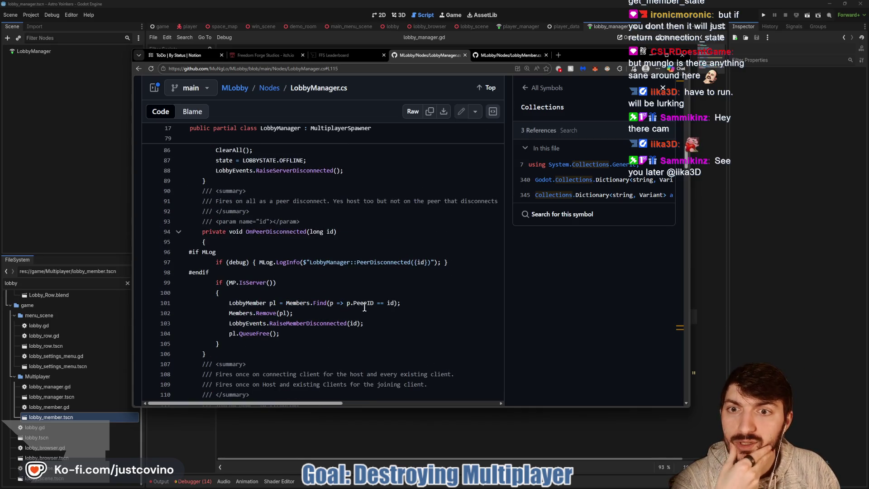
scroll(363, 306, "up", 8)
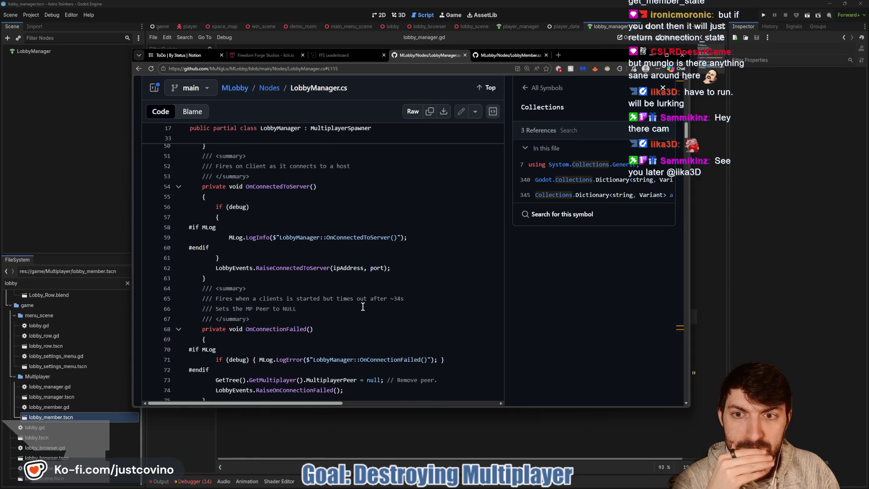
- Move the browser window aside and bring Godot's lobby_manager.gd back in front
left_click_drag(581, 55, 630, 51)
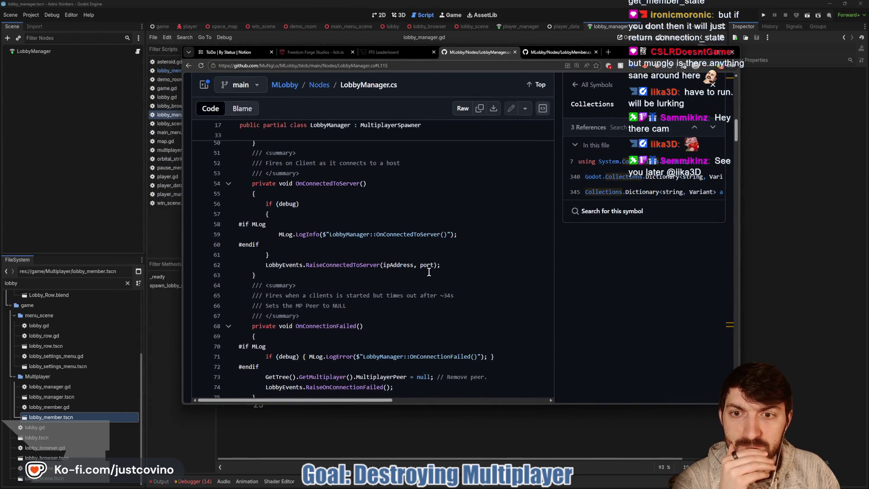
scroll(429, 272, "up", 8)
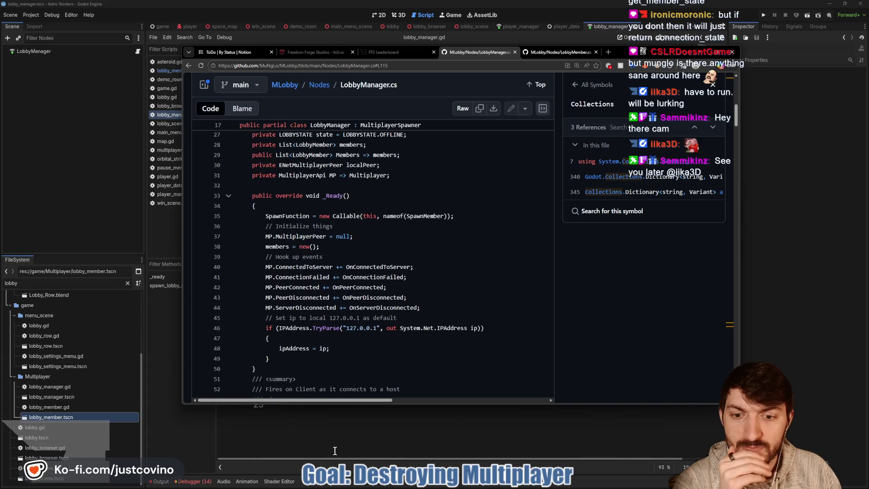
left_click(335, 451)
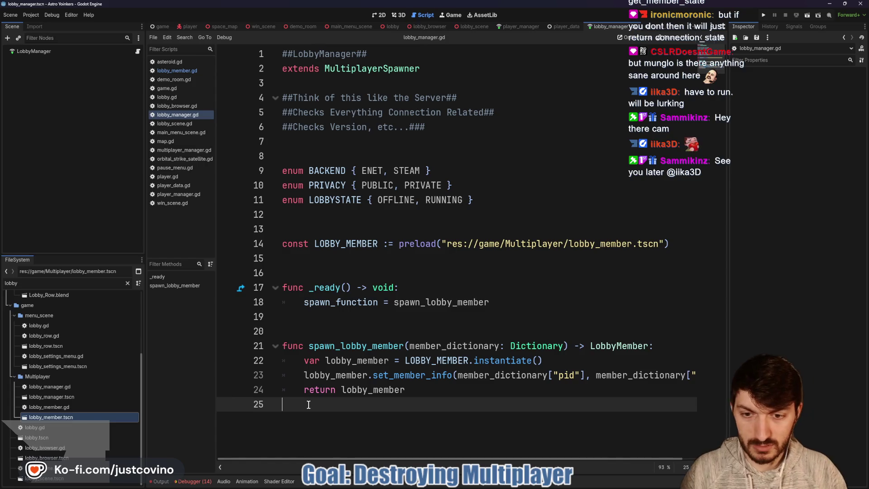
- Add func _on_peer_connected(pid: int) -> void: with a pass body below spawn_lobby_member
key("Return")
key("Return")
key("Return")
type("unc _on")
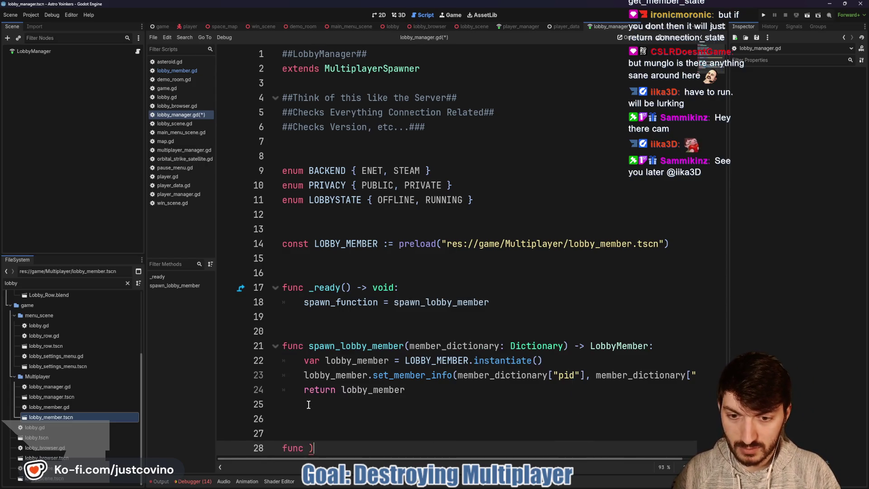
type("_peer_connected")
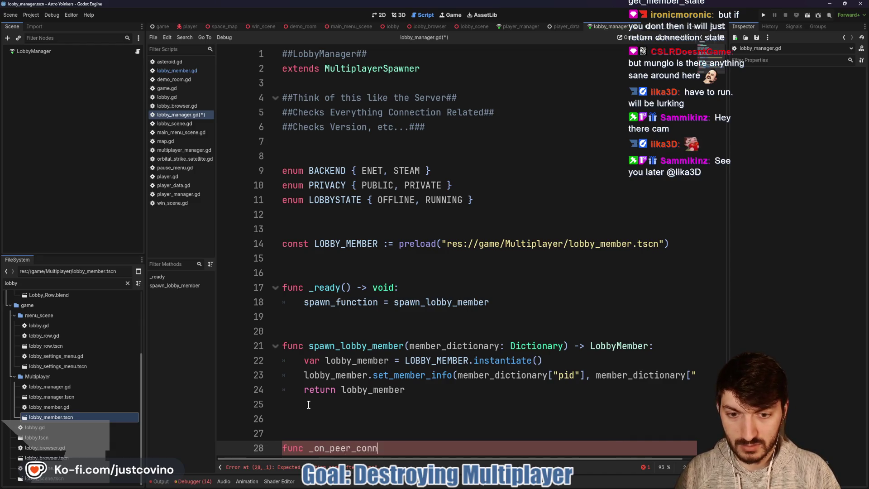
type("() -> void:")
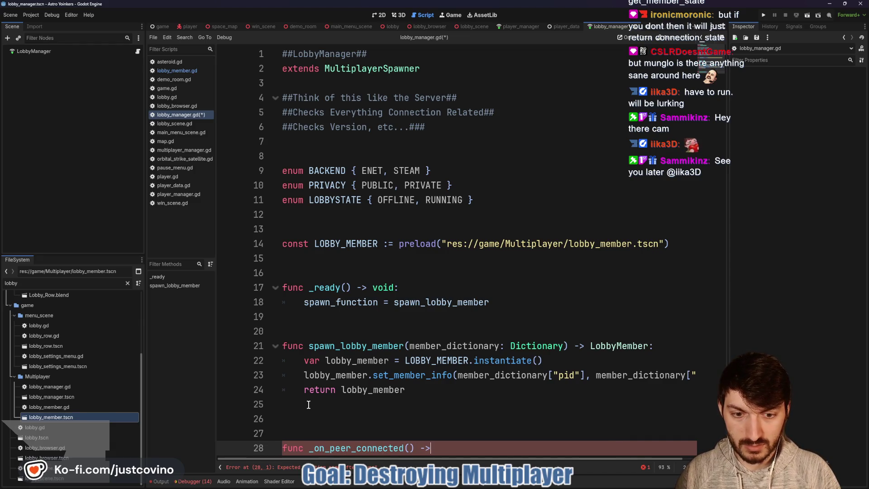
key("Return")
type("pass")
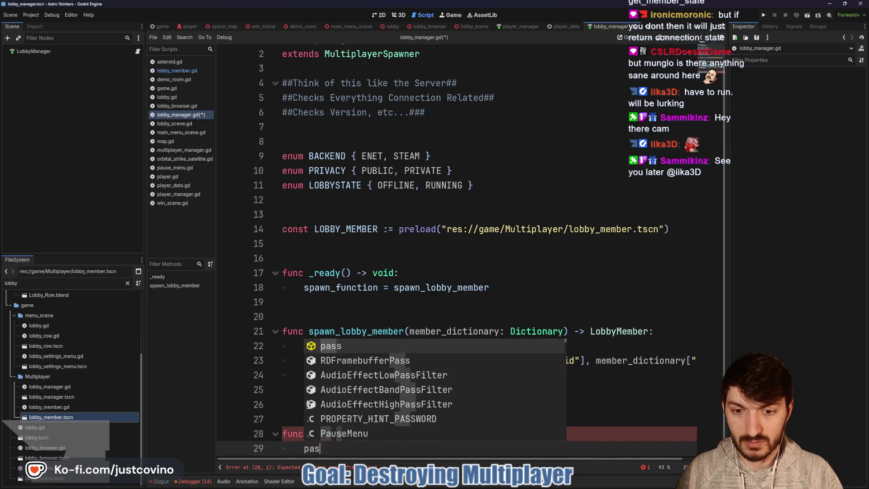
left_click(410, 433)
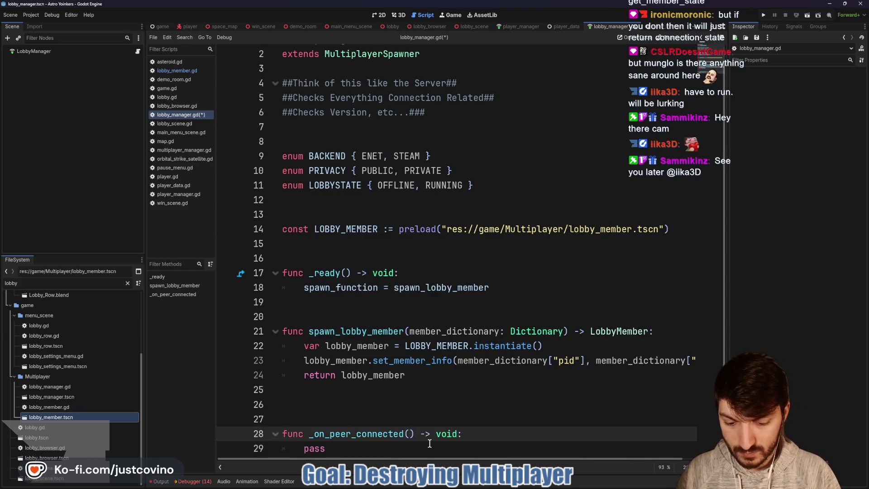
type("d:")
type(" int")
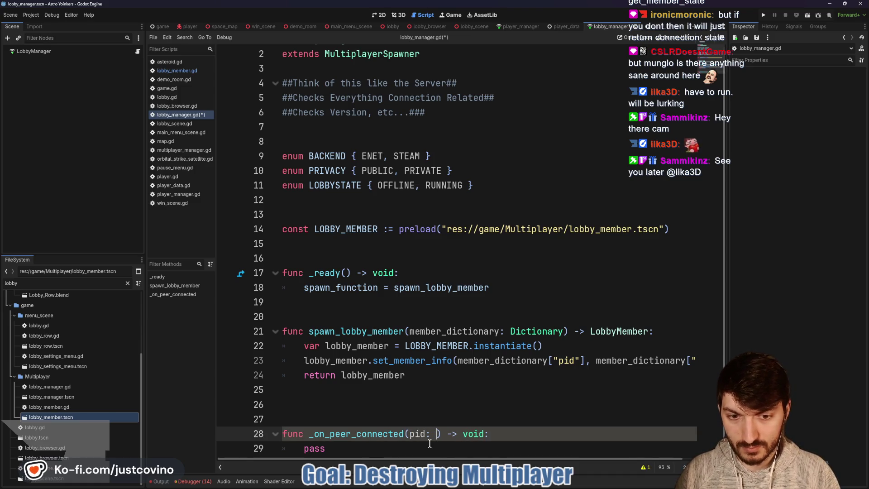
left_click(429, 444)
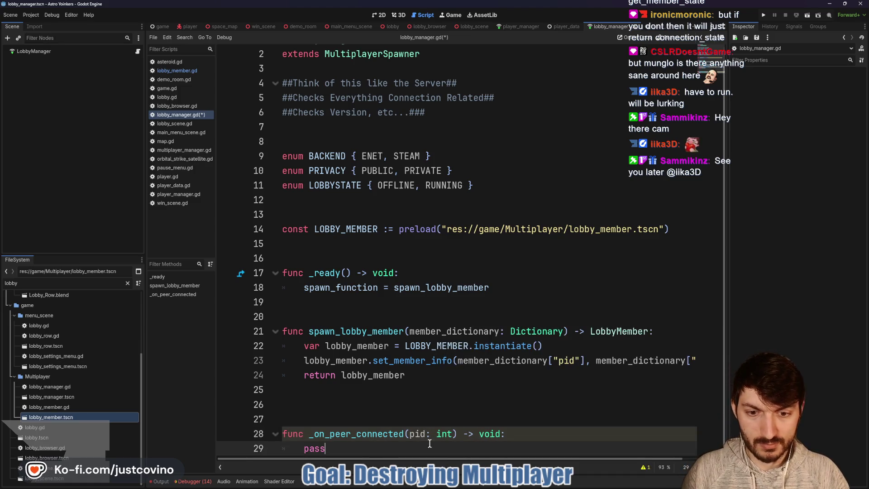
left_click(320, 414)
left_click(356, 447)
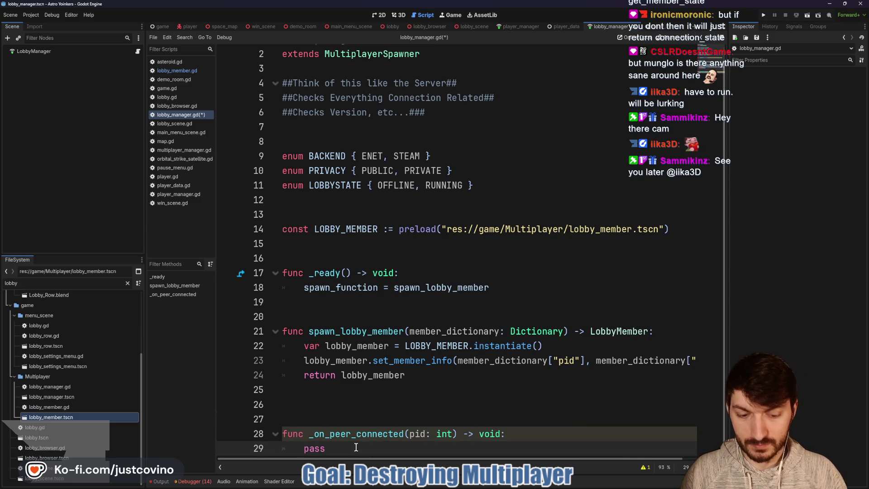
key("Return")
key("Return")
key("Return")
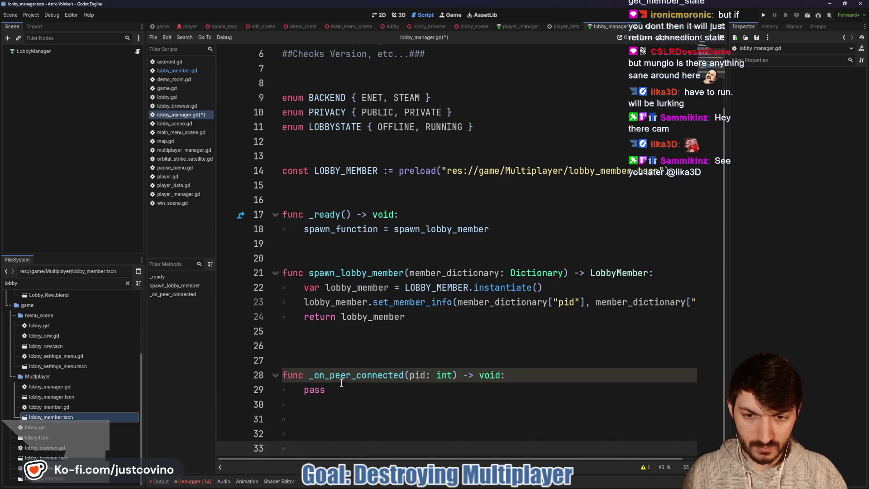
left_click(342, 382)
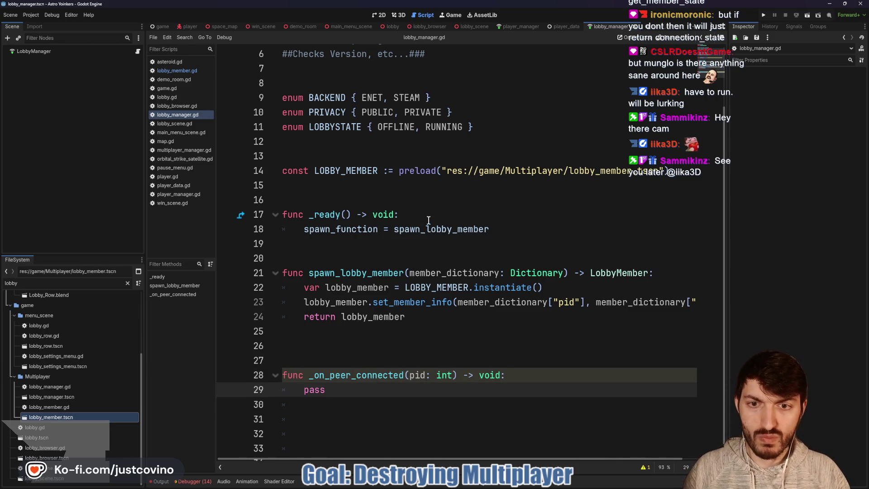
left_click(517, 235)
- Add multiplayer.peer_connected.connect(_on_peer_connected) as line 19 in _ready and save lobby_manager.gd
key("Return")
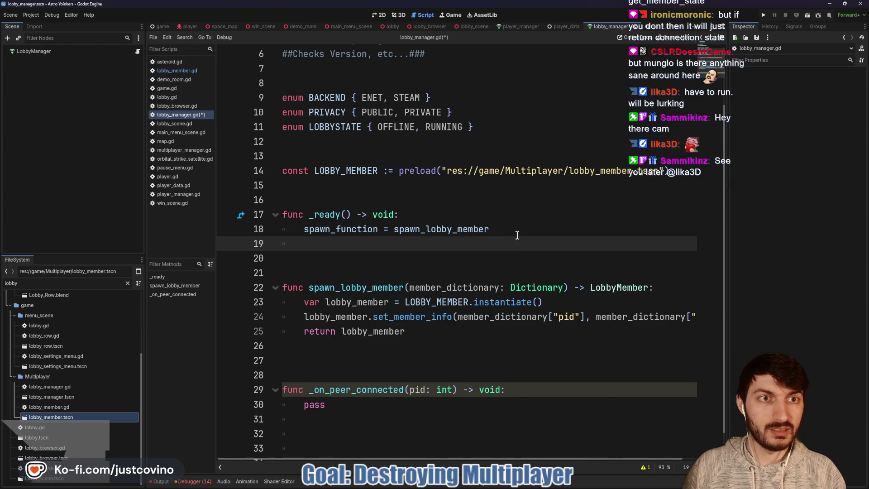
type("multiplayer.")
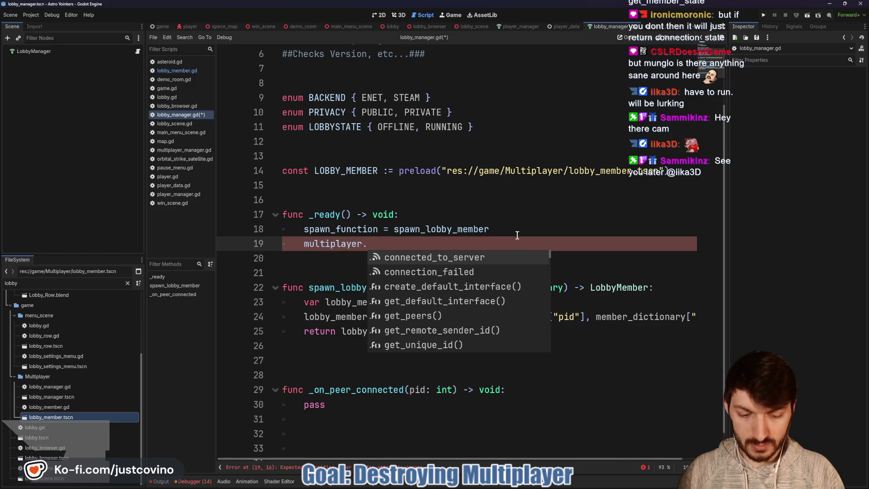
type("pee")
key("Return")
type(".c")
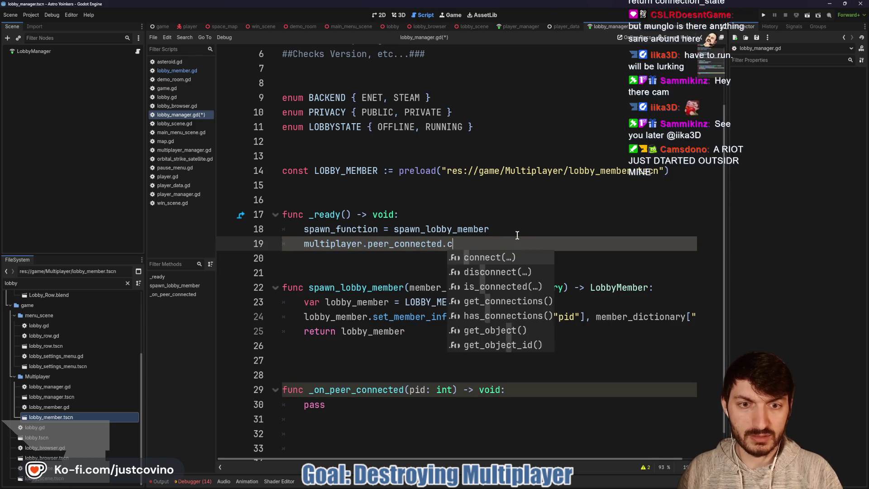
key("Return")
type("_pee)")
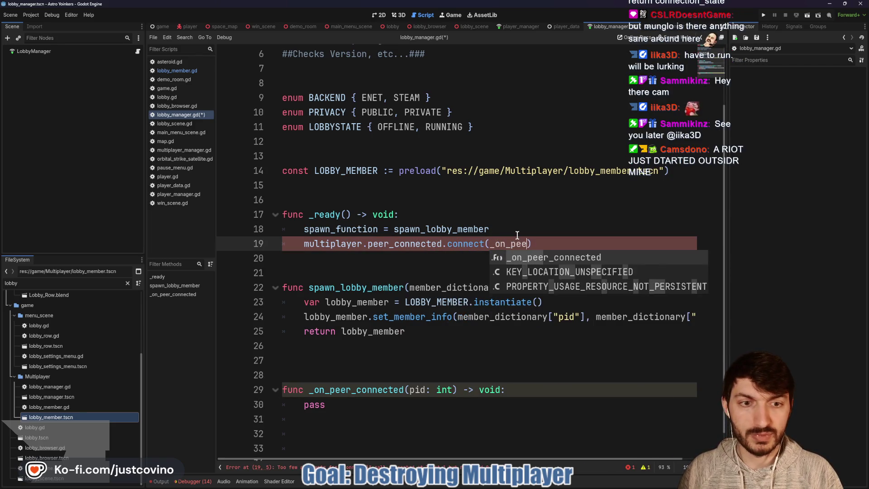
key("Return")
left_click(379, 403)
key("ctrl+s")
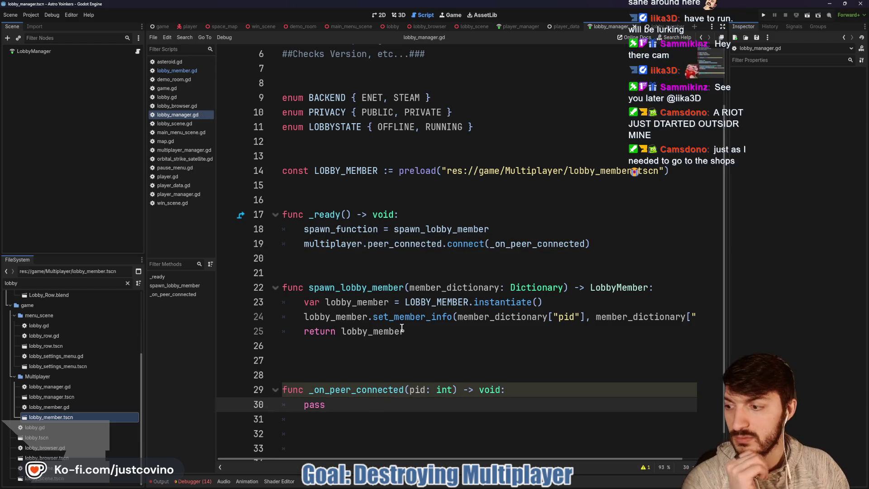
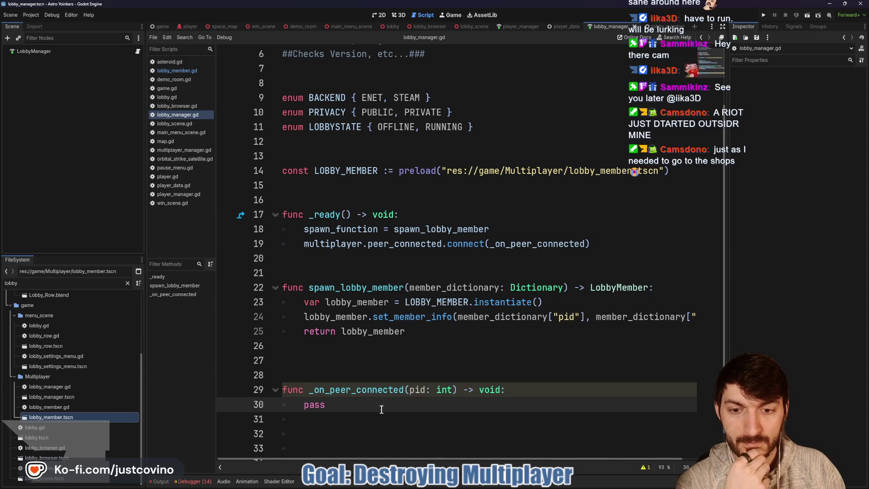
- Scroll through the reference LobbyManager.cs on GitHub and look up where AddMember is used
scroll(383, 410, "down", 1)
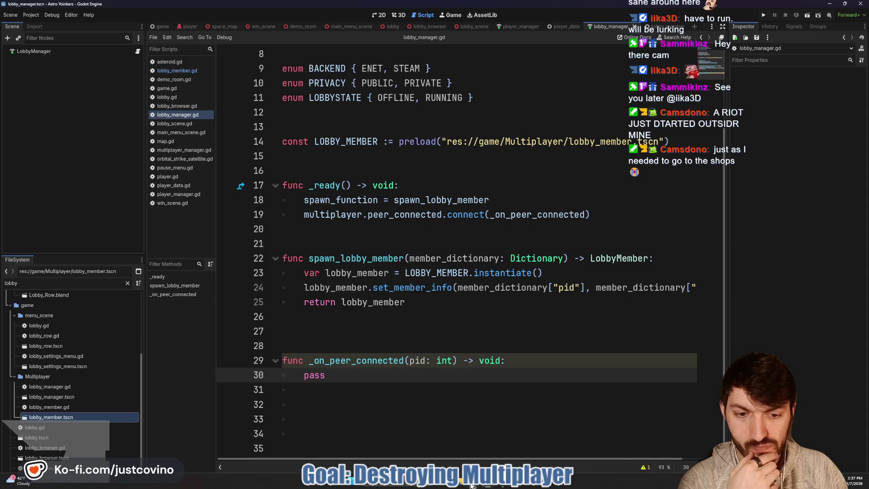
left_click(460, 486)
scroll(388, 294, "down", 7)
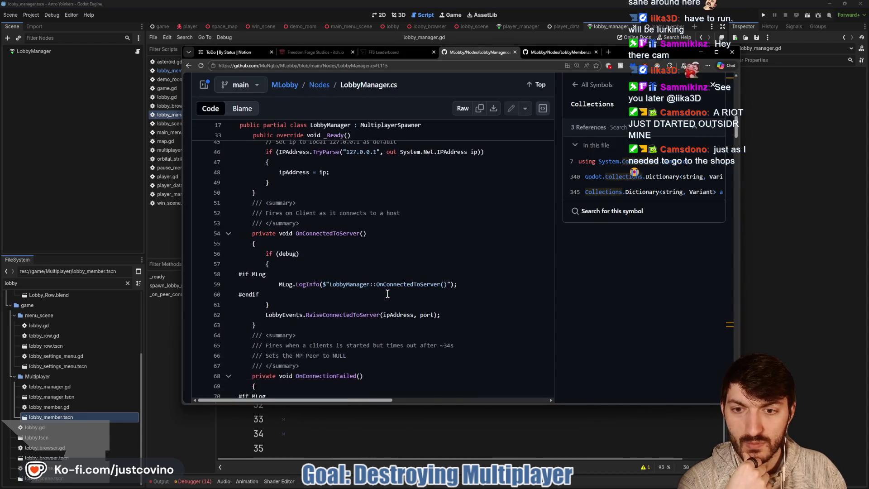
scroll(387, 294, "down", 4)
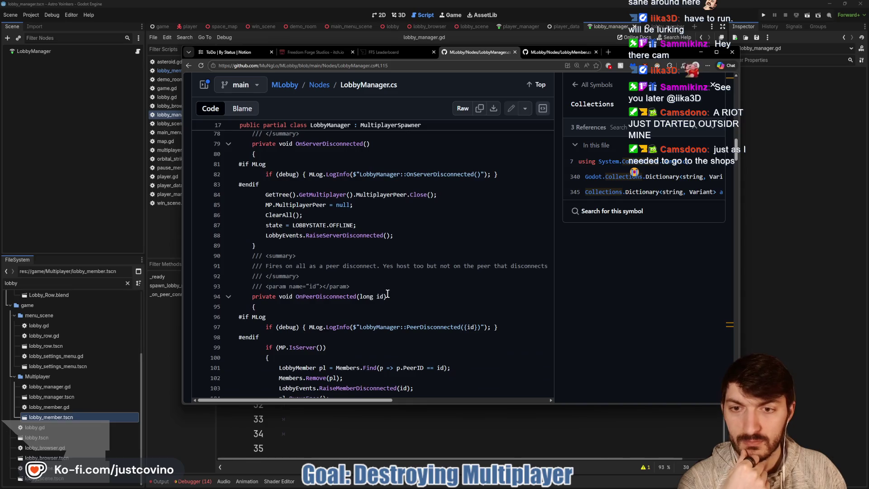
scroll(387, 294, "down", 3)
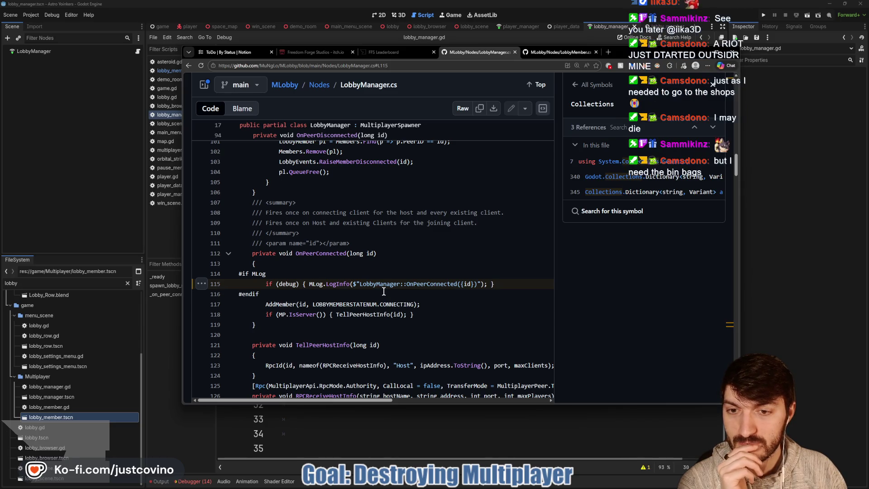
scroll(384, 291, "down", 2)
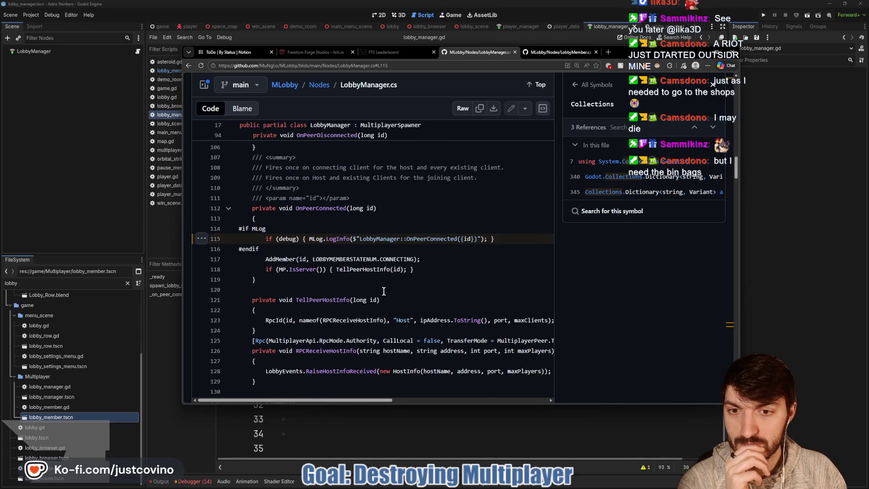
left_click(280, 259)
scroll(389, 295, "down", 3)
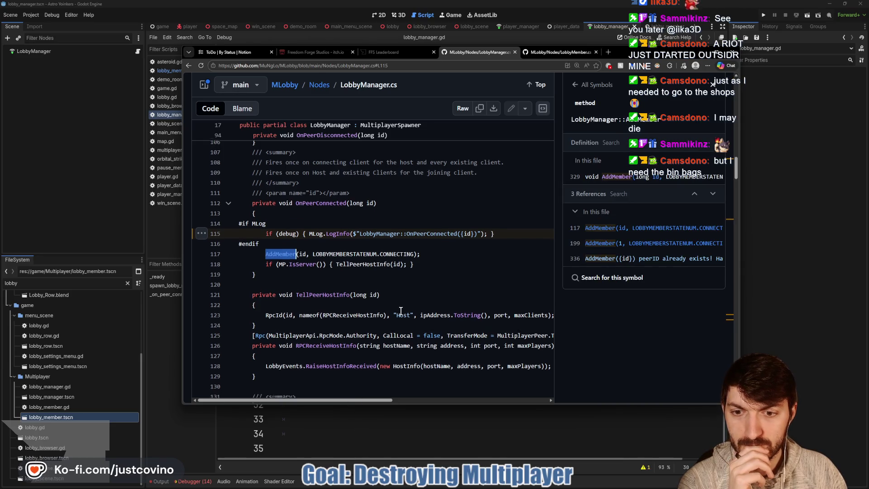
scroll(401, 311, "down", 5)
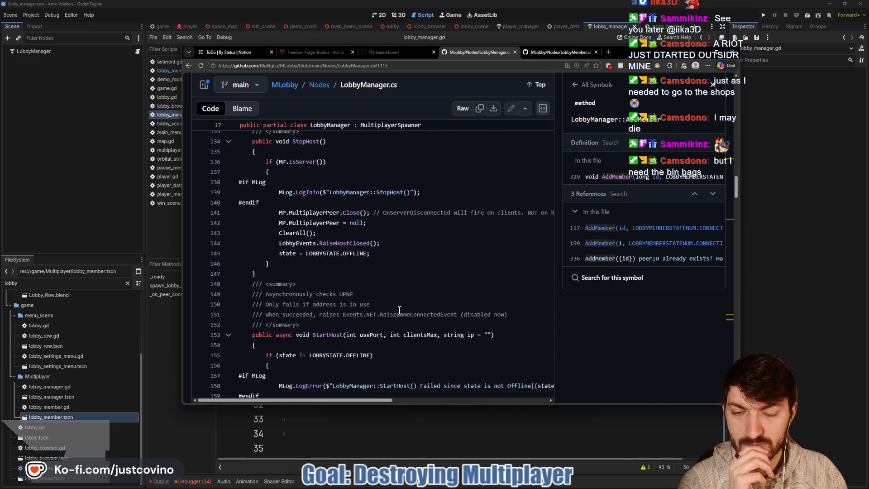
scroll(400, 310, "down", 4)
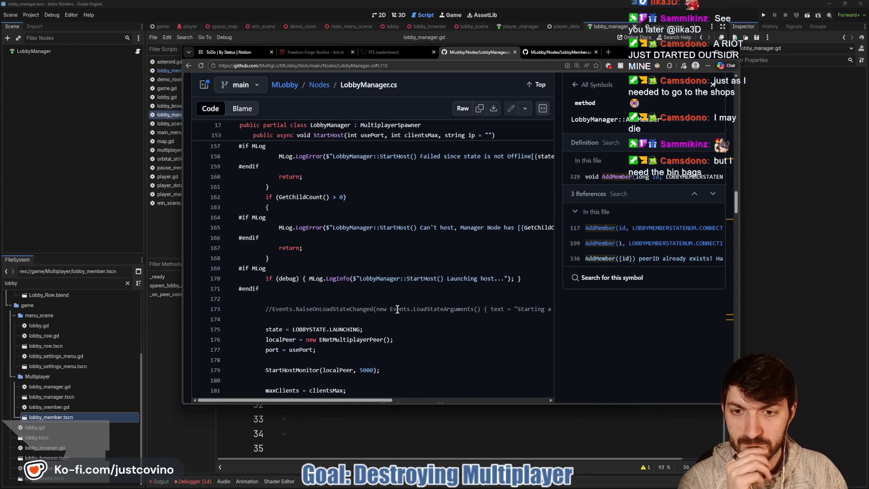
scroll(398, 310, "down", 2)
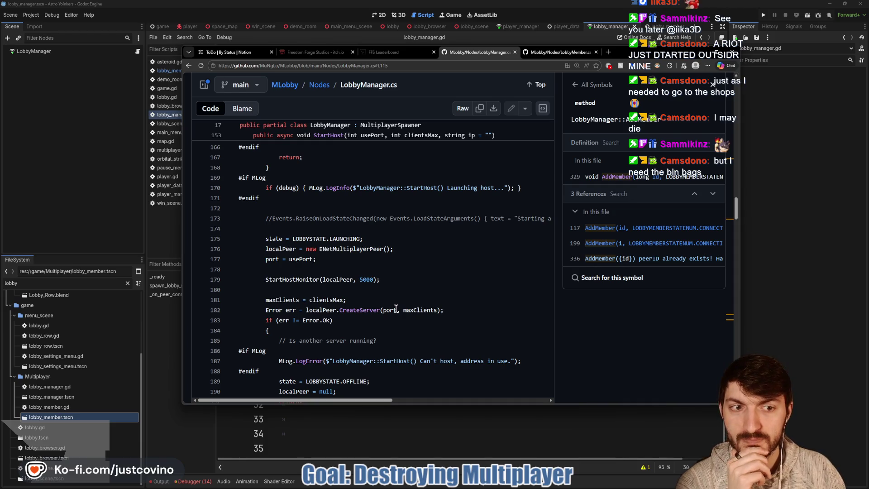
scroll(387, 301, "up", 2)
scroll(383, 301, "down", 4)
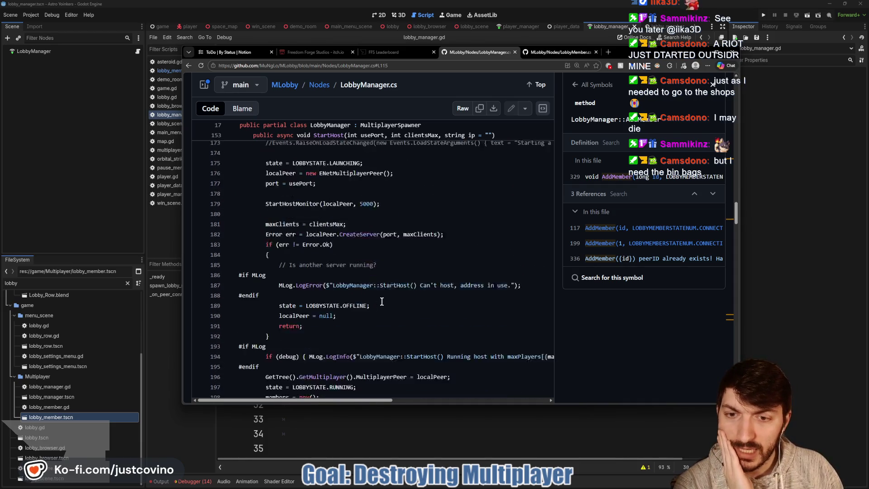
- Select _on_peer_connected in the script, then jump to LobbyManager.cs's AddMember call on line 199
key("alt+Tab")
double_click(355, 365)
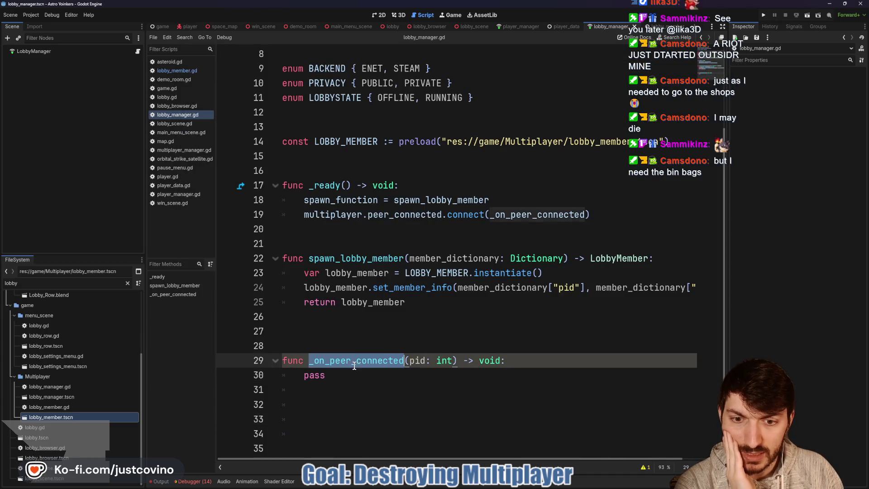
left_click(399, 482)
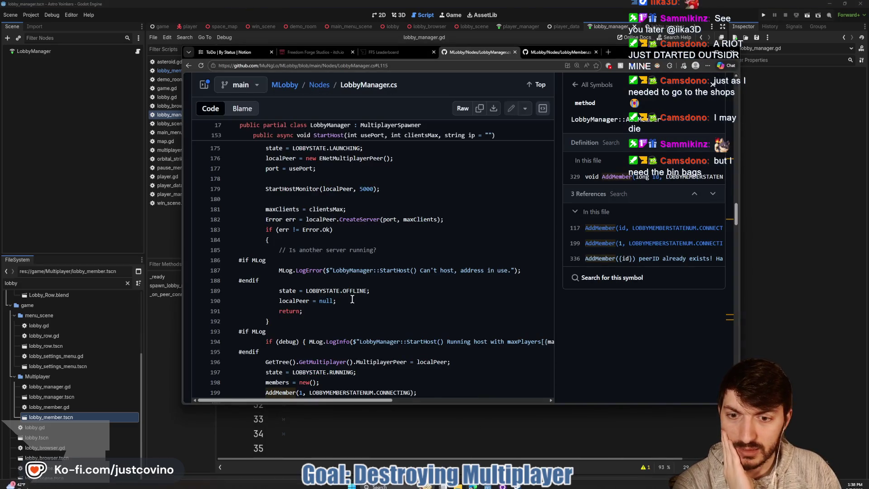
scroll(339, 293, "down", 8)
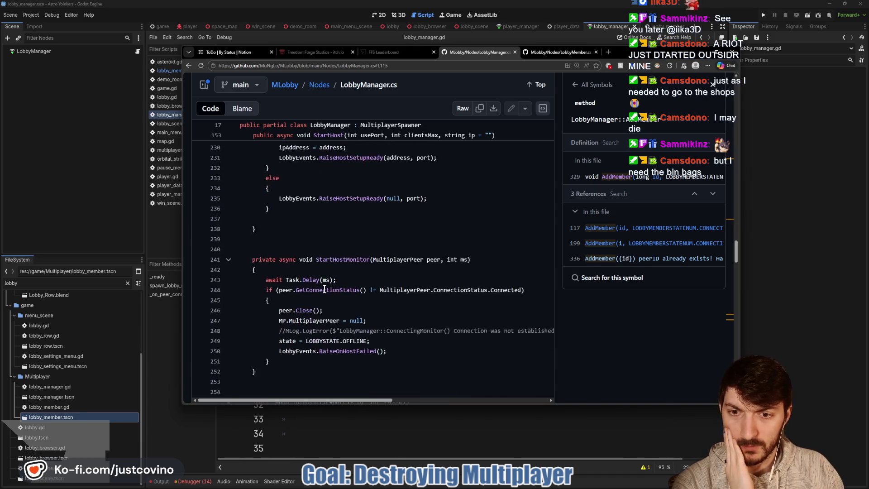
scroll(323, 289, "down", 5)
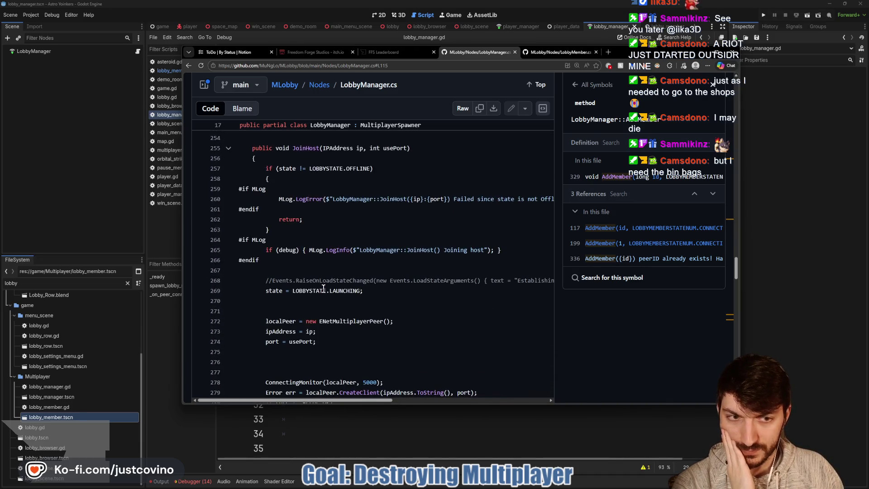
left_click(620, 244)
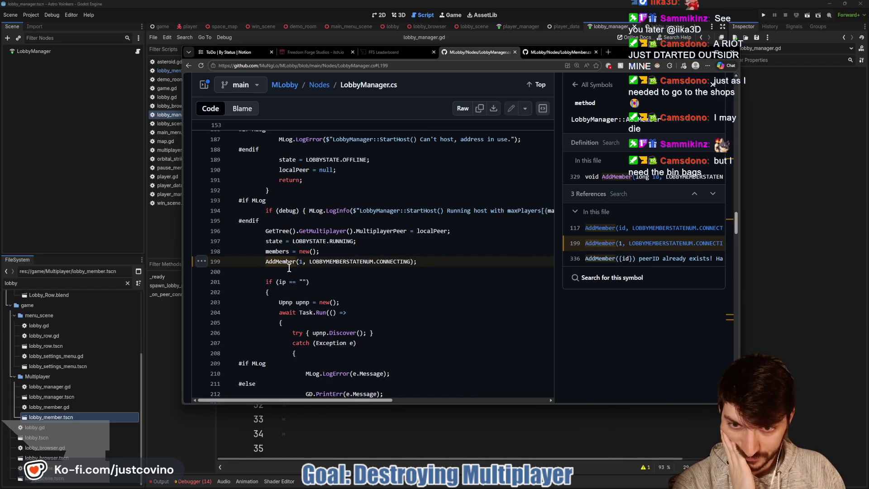
scroll(289, 268, "down", 2)
scroll(289, 268, "down", 8)
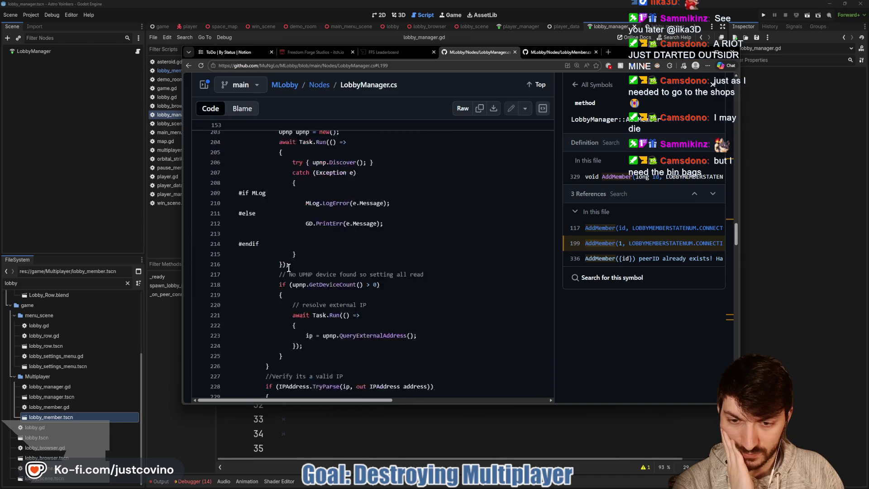
scroll(288, 272, "down", 10)
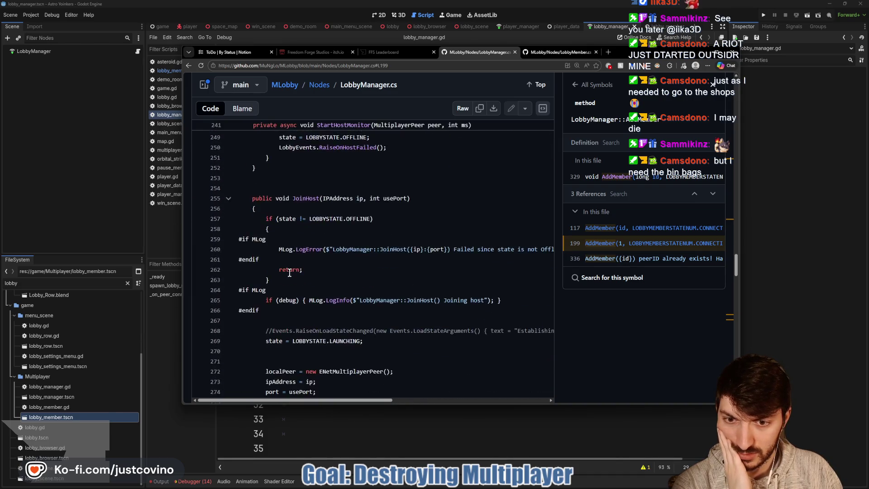
scroll(289, 272, "down", 3)
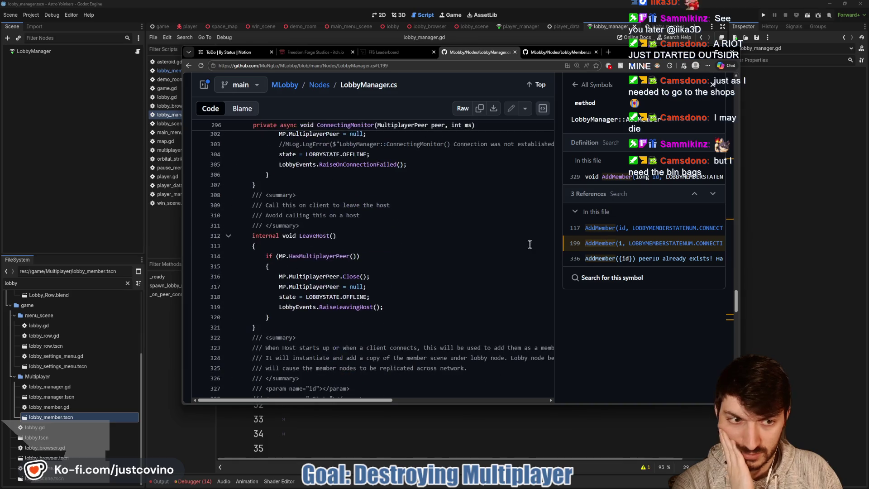
- Read the AddMember definition near line 336, then return to lobby_manager.gd
left_click(557, 258)
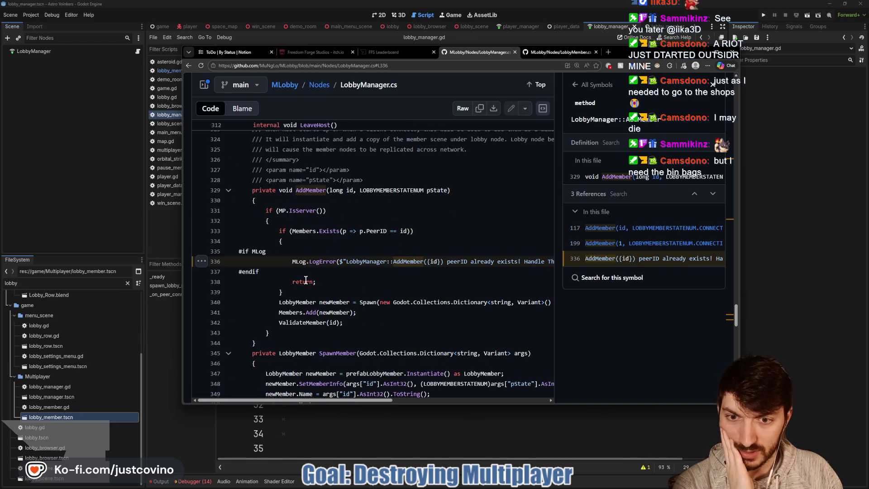
scroll(368, 281, "down", 1)
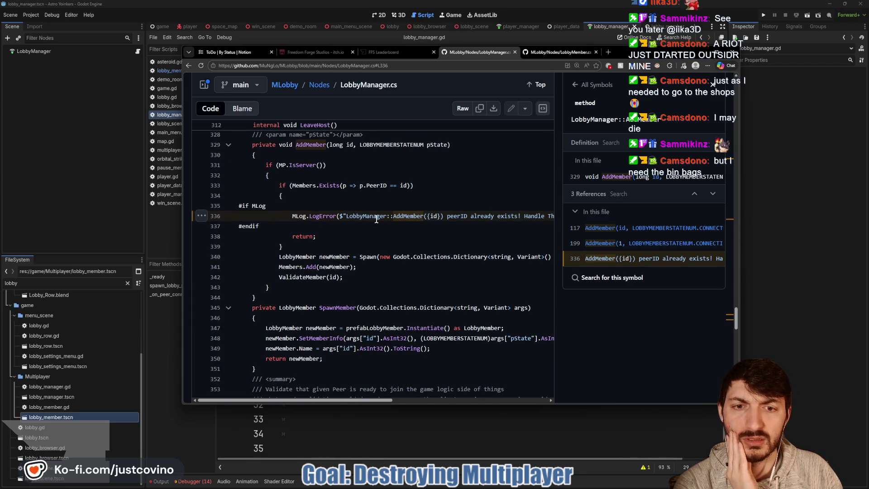
scroll(308, 222, "right", 3)
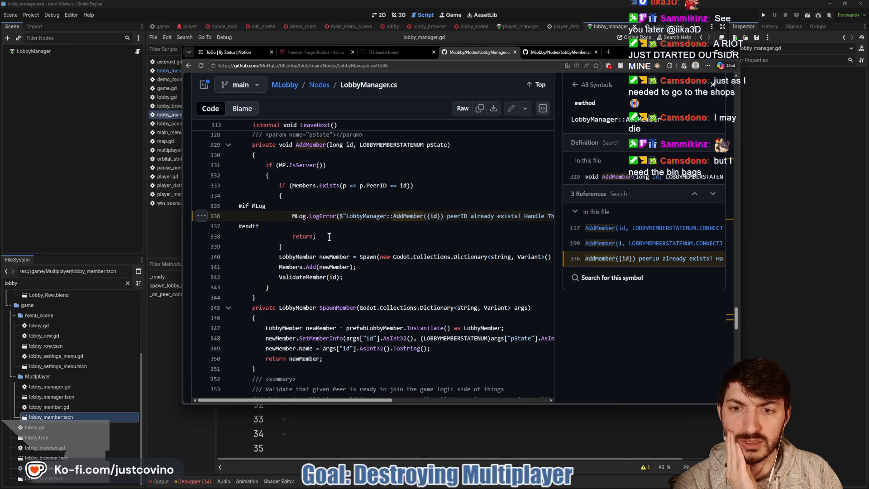
scroll(308, 246, "left", 3)
scroll(308, 246, "down", 1)
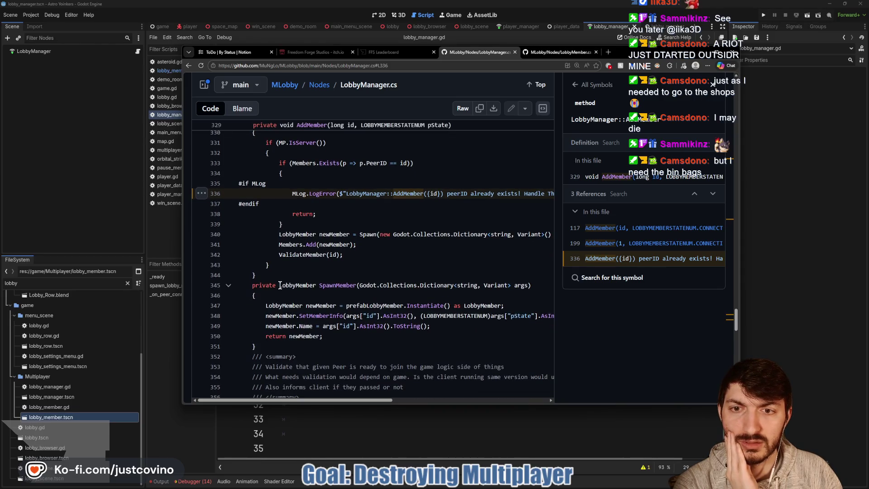
scroll(280, 285, "up", 5)
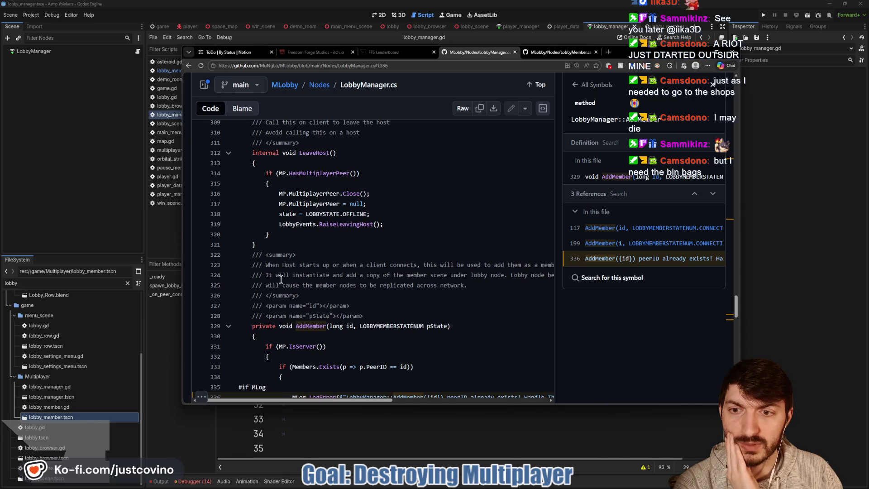
scroll(268, 308, "down", 1)
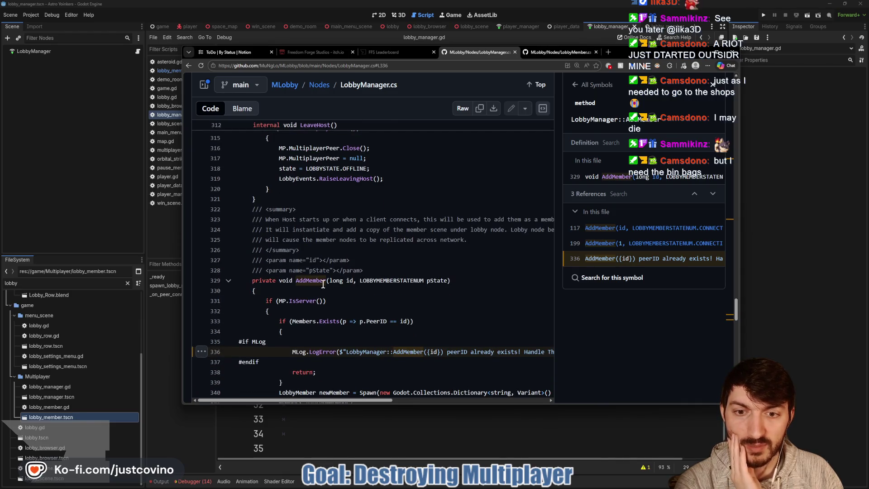
scroll(323, 284, "down", 1)
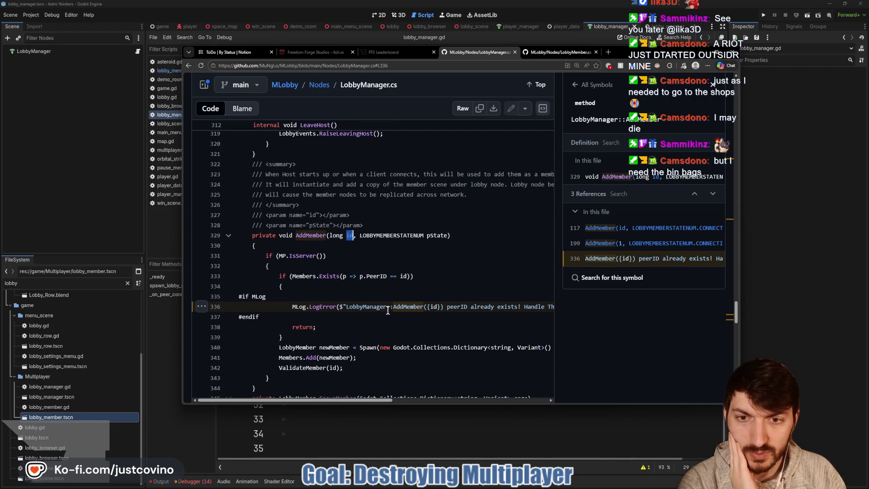
left_click(368, 428)
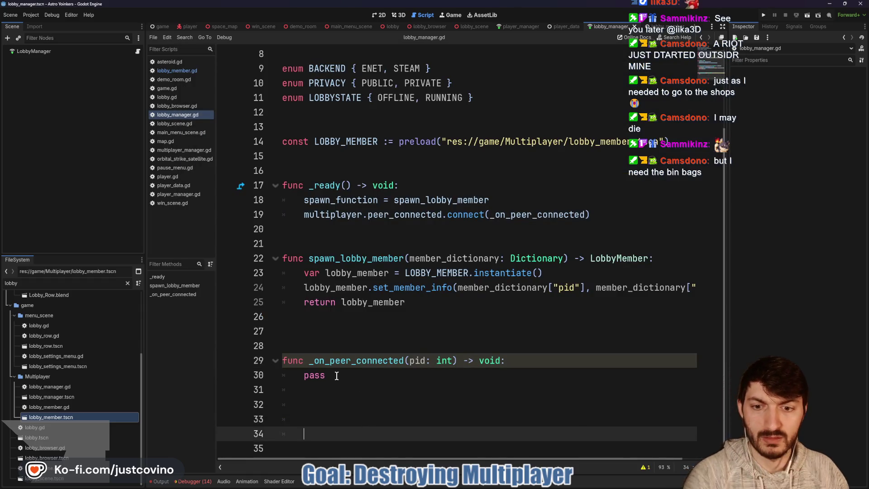
- Write 'func add_member(pid: int, state: LobbyMember.CONNECTION_STATE) -> void:' on line 27
left_click(306, 329)
type("func a")
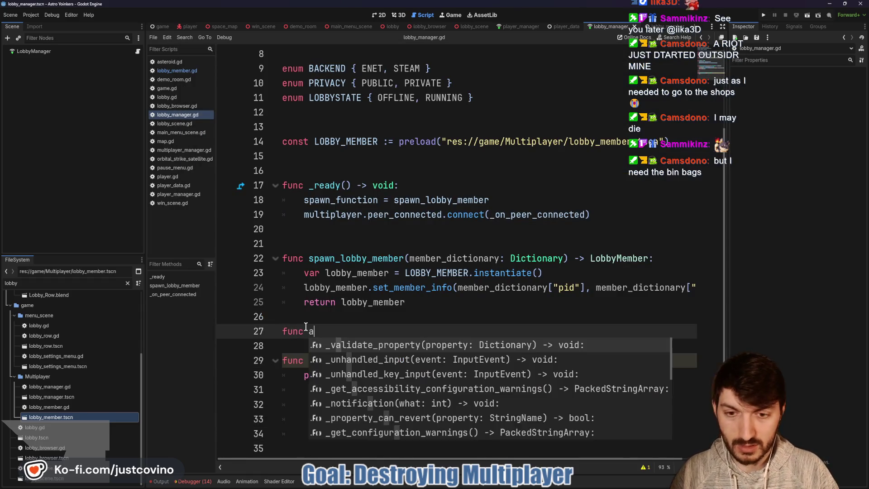
type("dd_member(p")
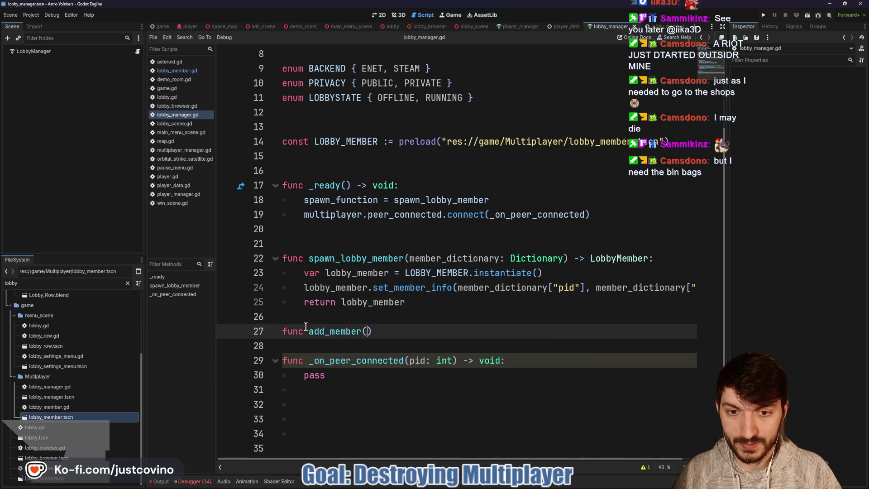
type("id: int, ")
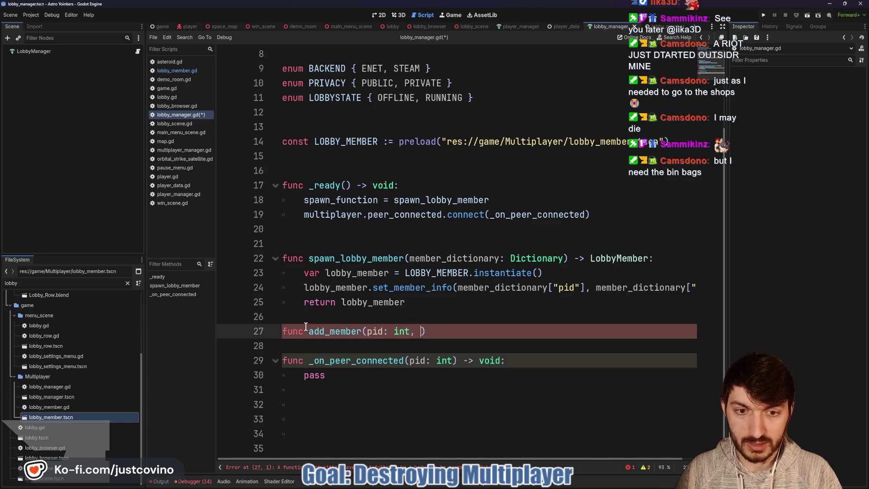
type("state: ")
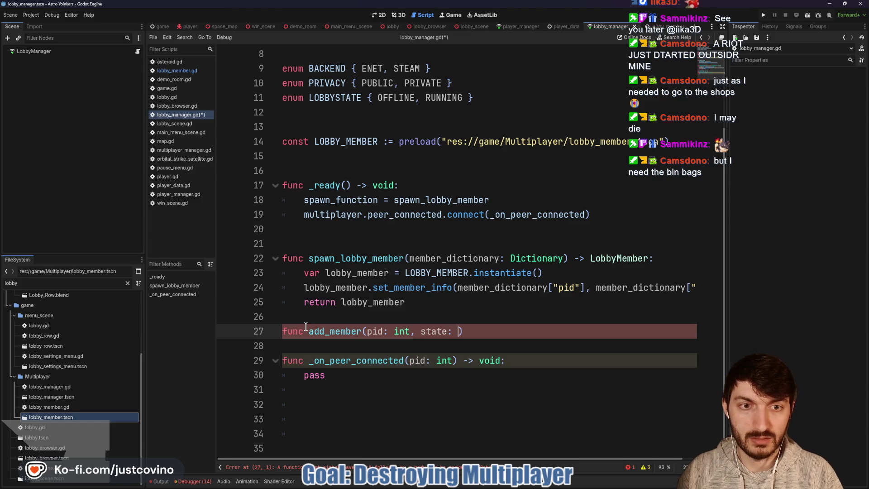
type("Lobby")
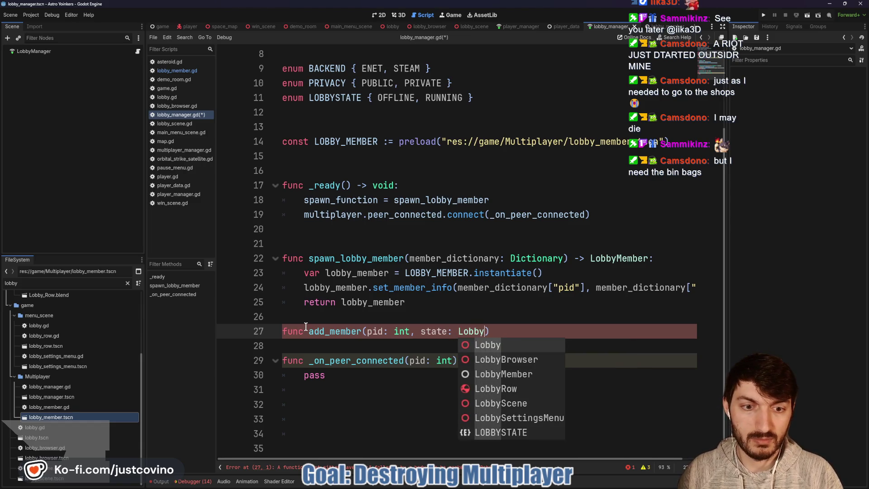
type("Mem")
key("Return")
type(".")
key("Return")
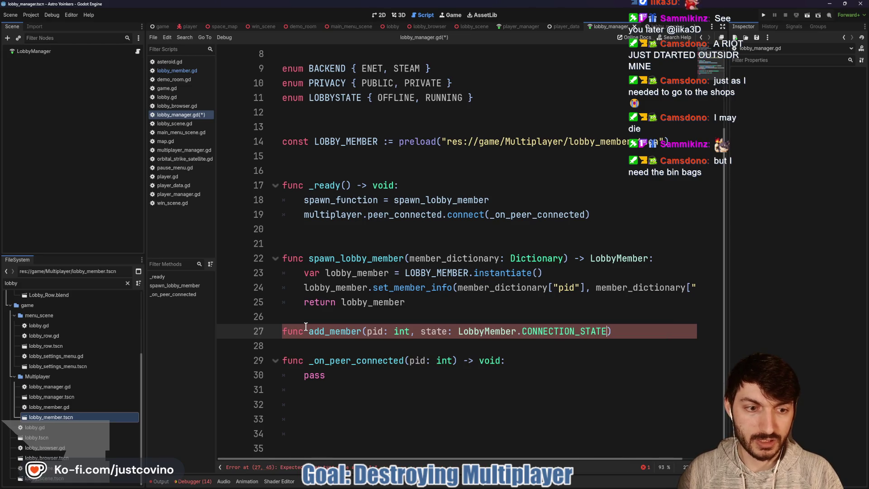
key("Down")
key("Down")
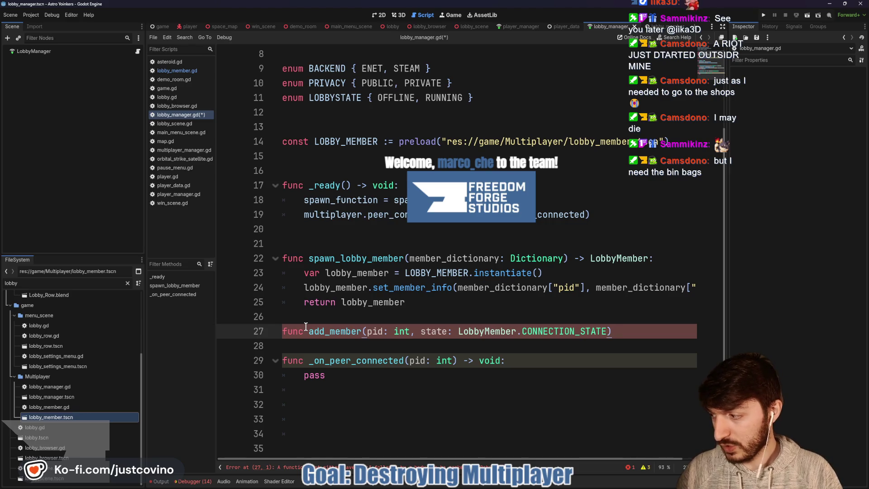
type("-")
type("d:")
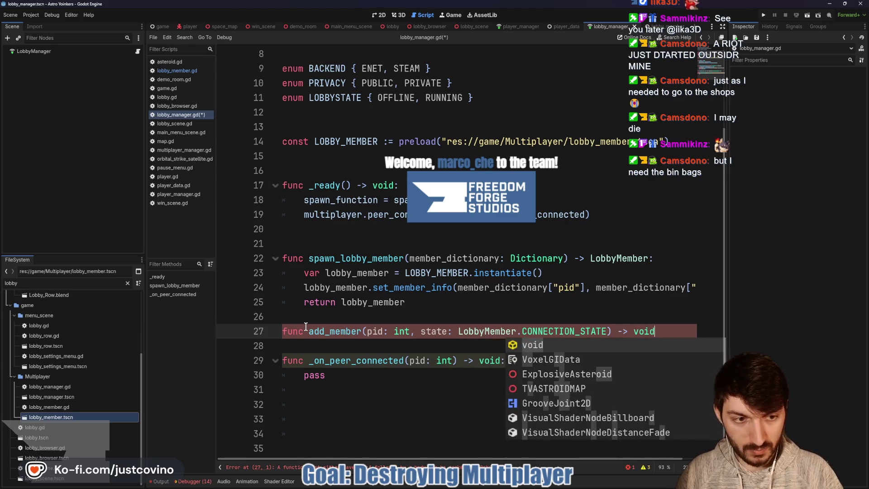
key("Return")
key("Return")
key("Return")
- Insert a blank line above add_member and check the CONNECTION_STATE enum in lobby_member.gd
key("Up")
key("Up")
key("Up")
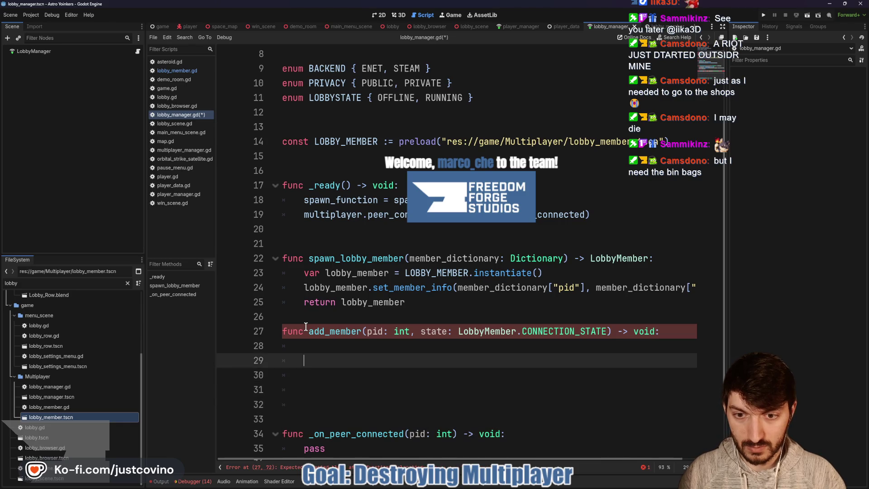
left_click(311, 406)
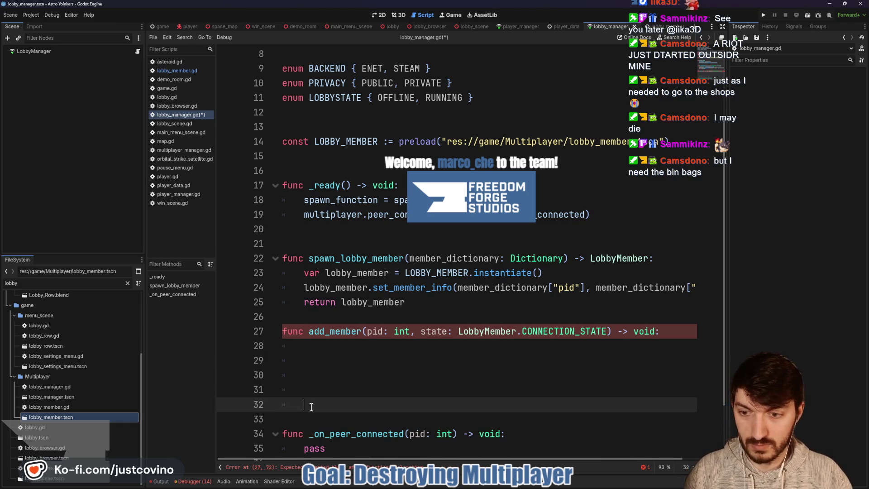
scroll(358, 372, "down", 1)
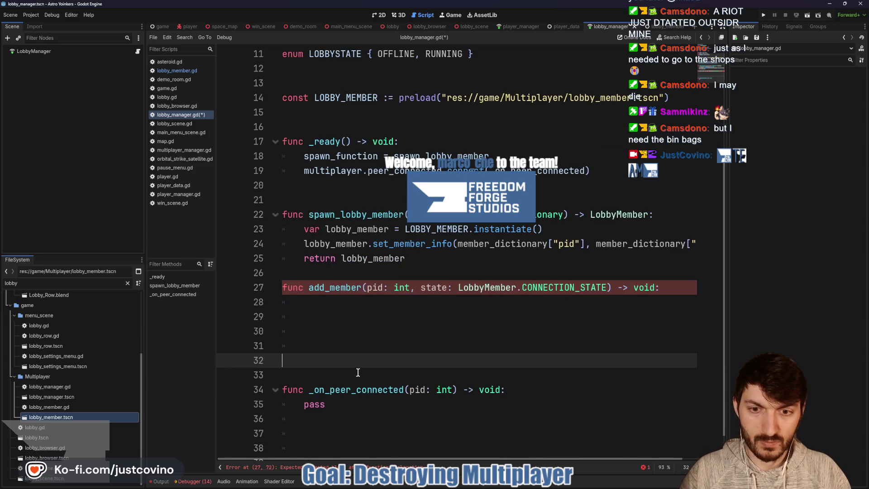
left_click(324, 271)
key("Return")
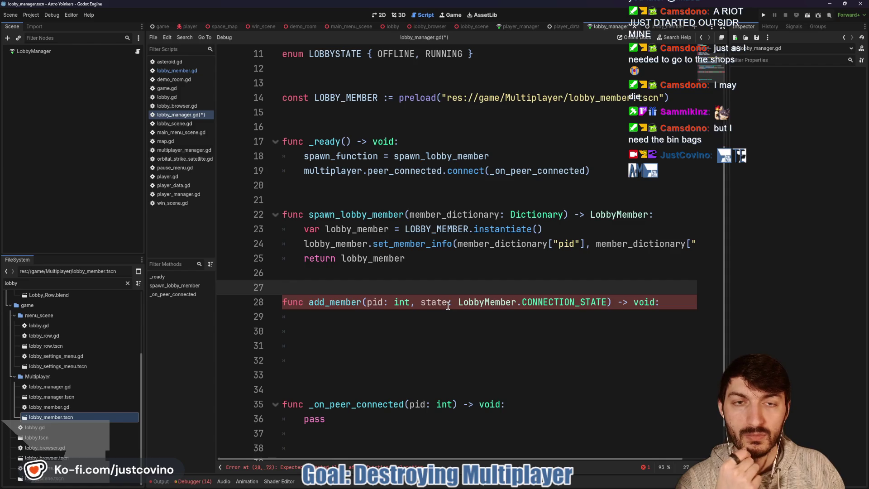
scroll(448, 306, "up", 2)
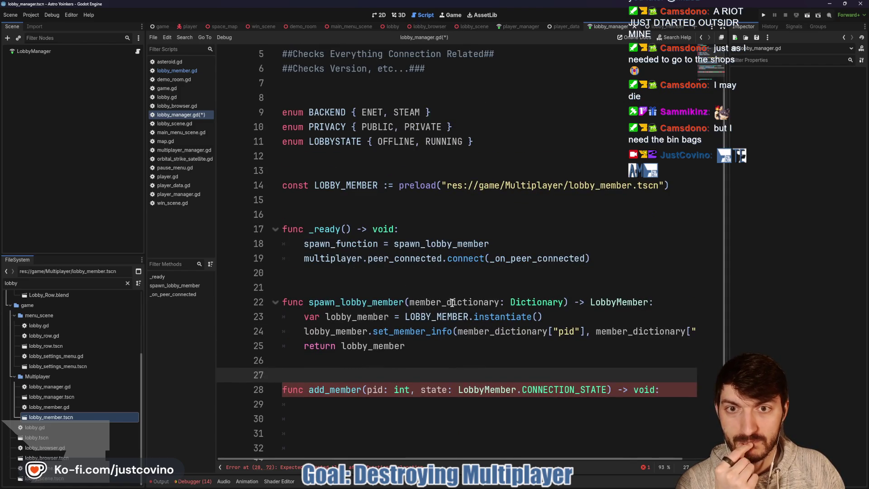
scroll(452, 302, "down", 1)
left_click(651, 28)
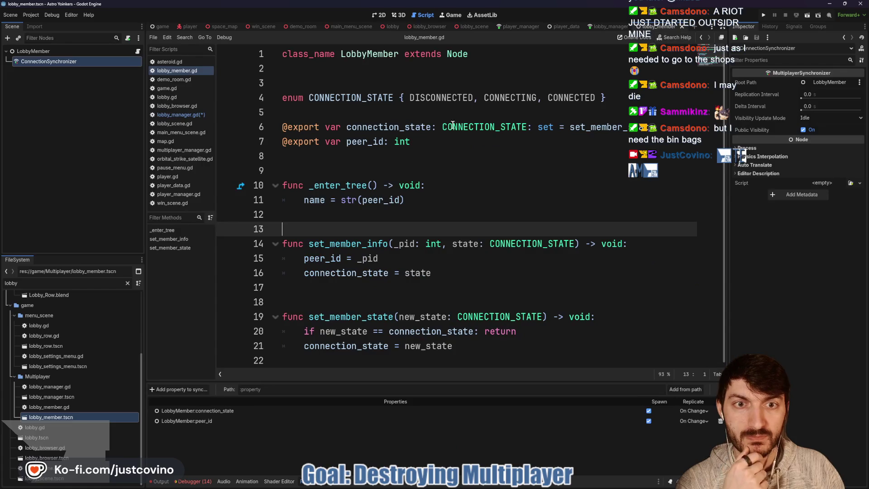
left_click(623, 27)
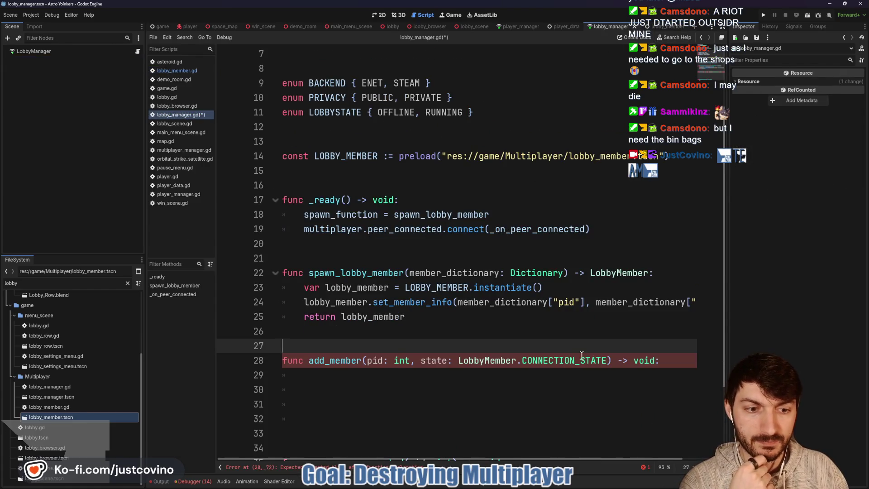
- Default the state parameter to LobbyMember.CONNECTION_STATE.CONNECTING and move into the empty body
type("= ")
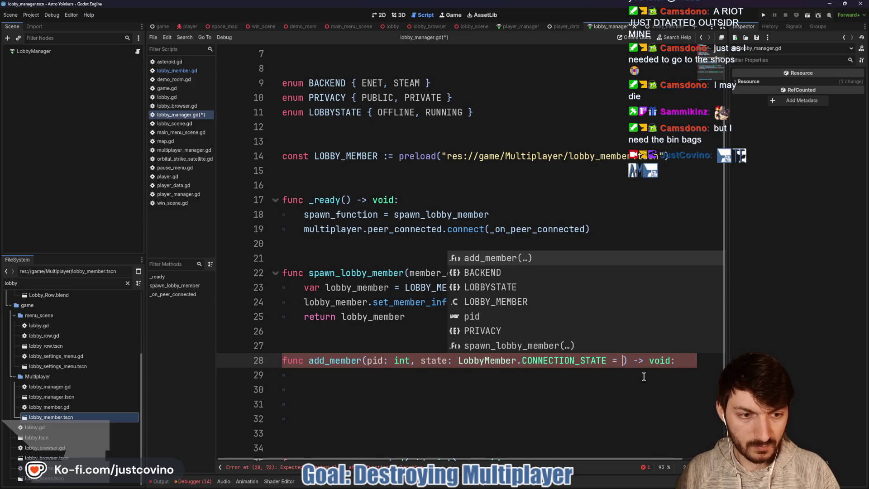
type("Lobby")
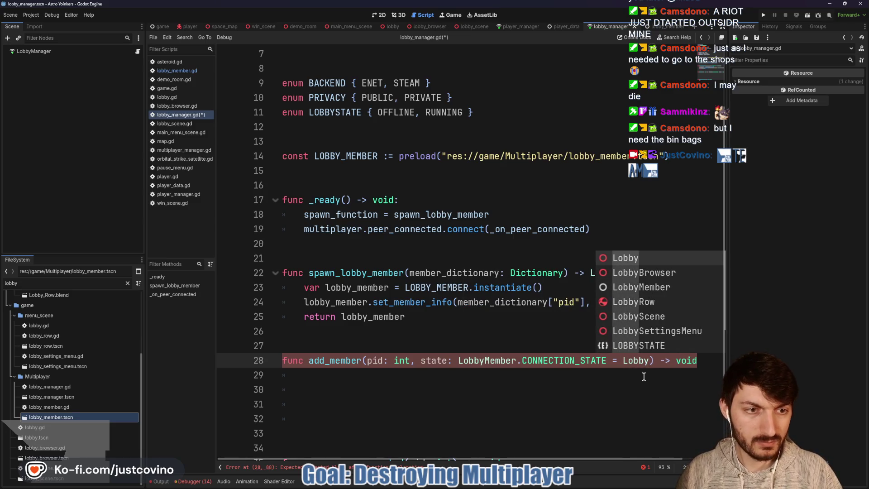
key("Down")
key("Down")
key("Return")
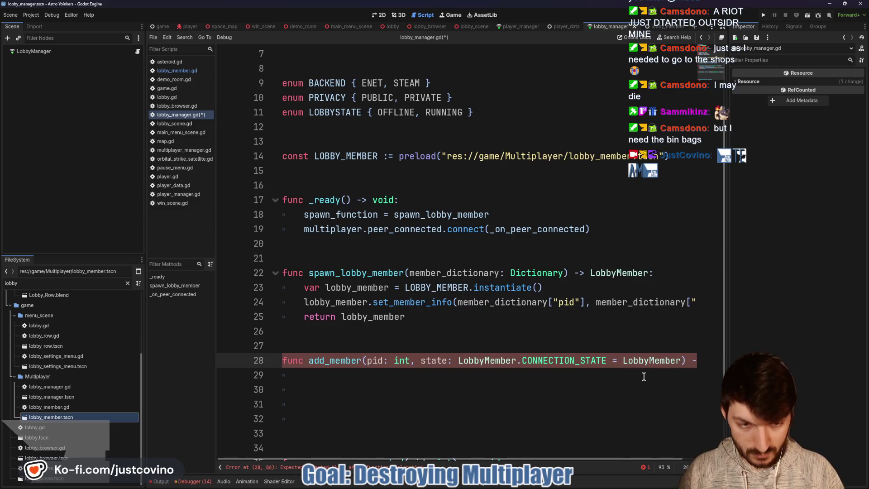
type(".CO")
key("Return")
type(".CONNECTION_STATE.")
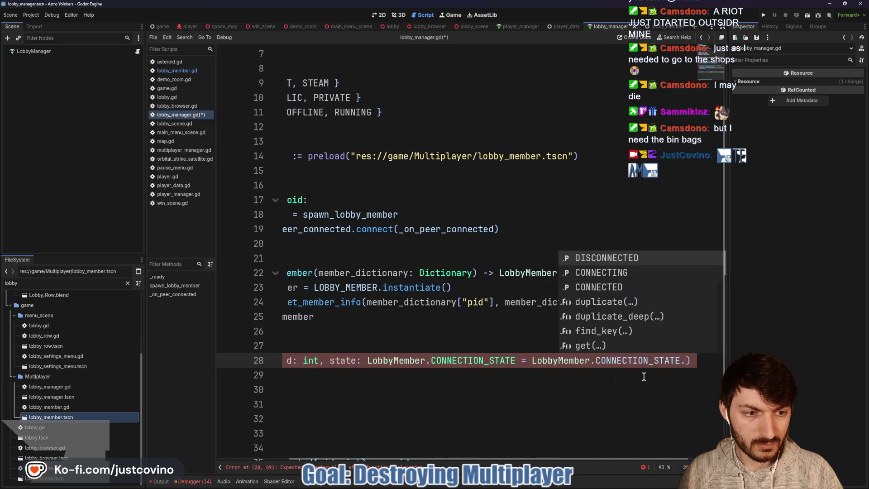
key("Down")
key("Return")
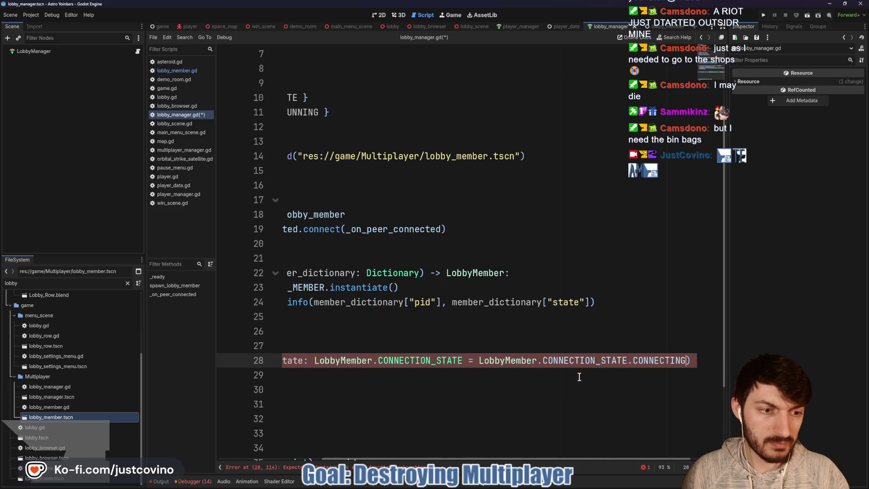
left_click(579, 377)
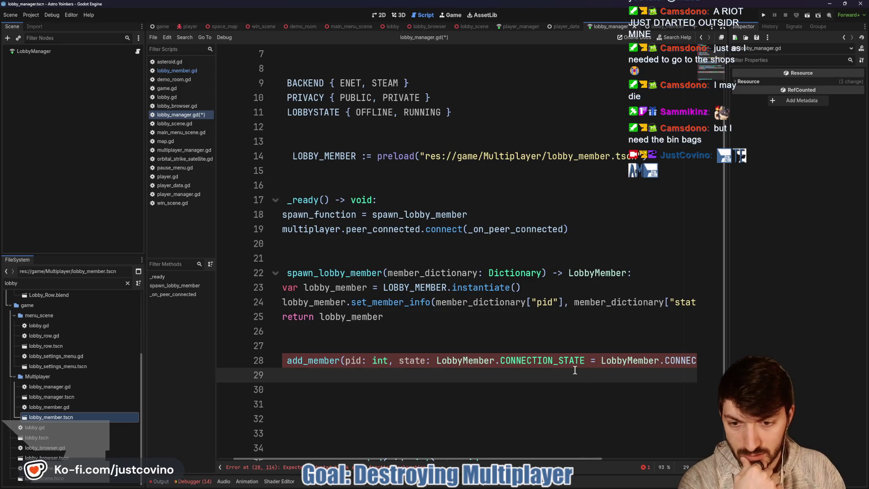
scroll(559, 383, "down", 1)
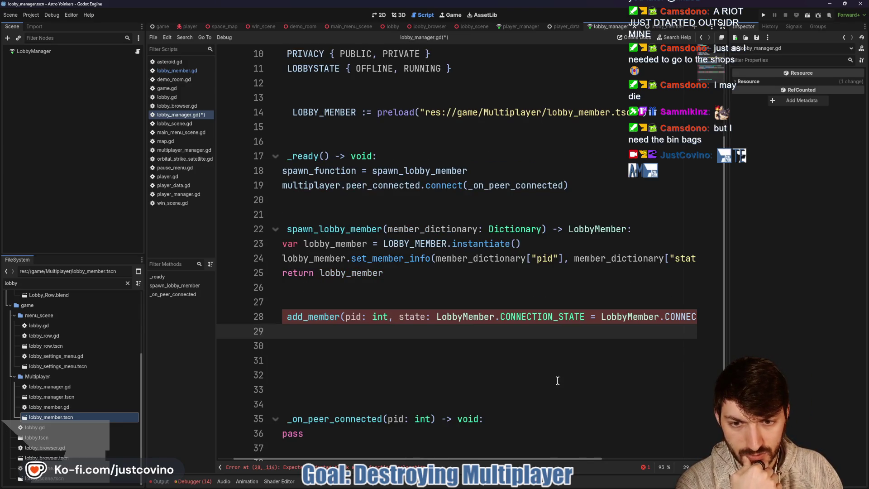
left_click(352, 336)
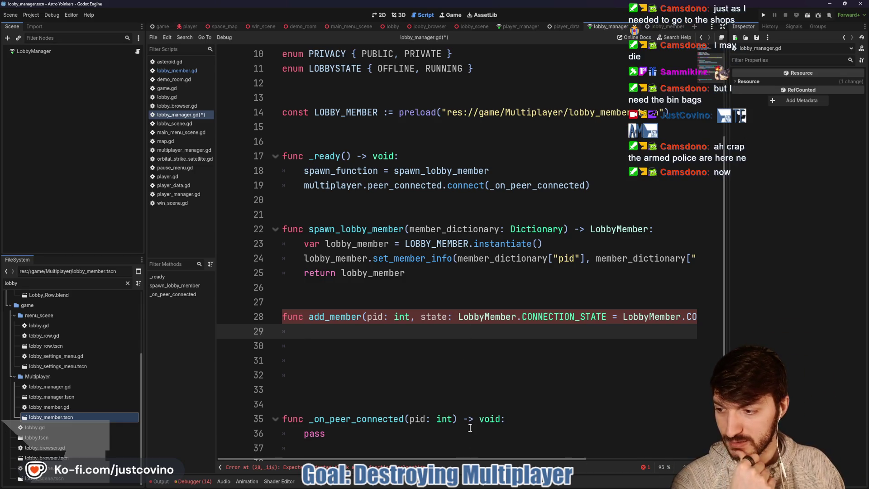
left_click(476, 485)
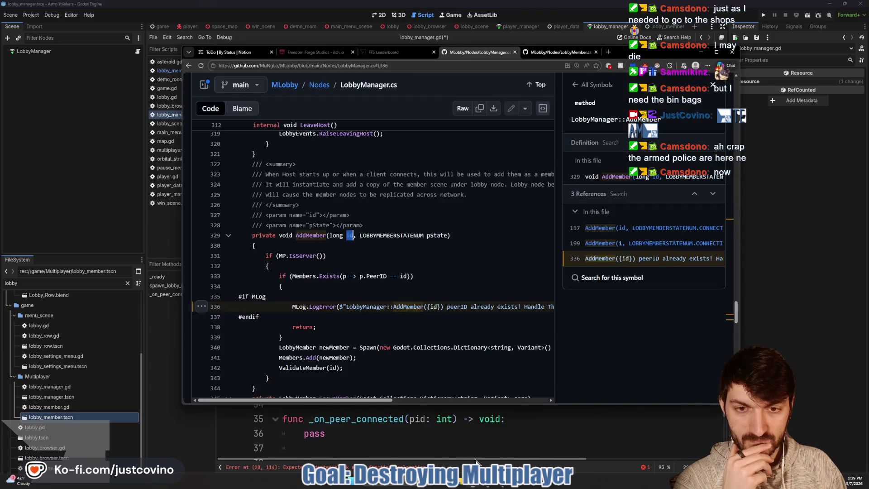
scroll(378, 326, "down", 1)
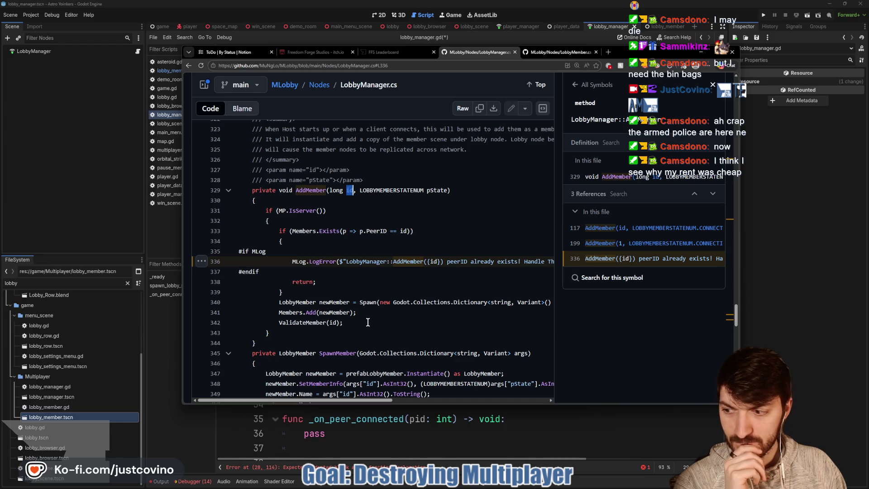
left_click(384, 429)
left_click(344, 333)
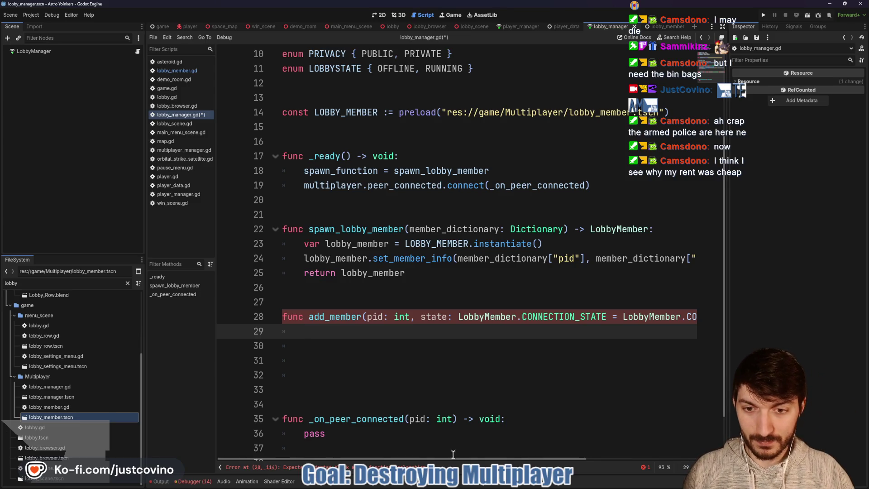
key("alt+Tab")
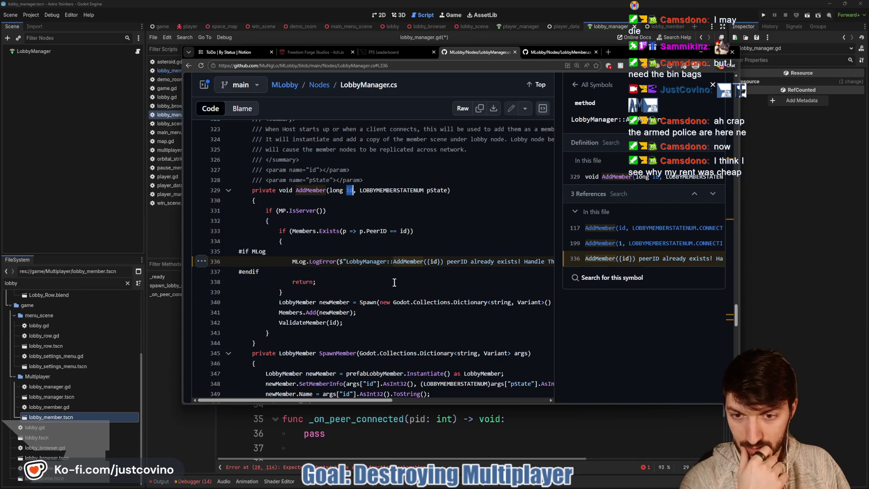
scroll(395, 283, "down", 1)
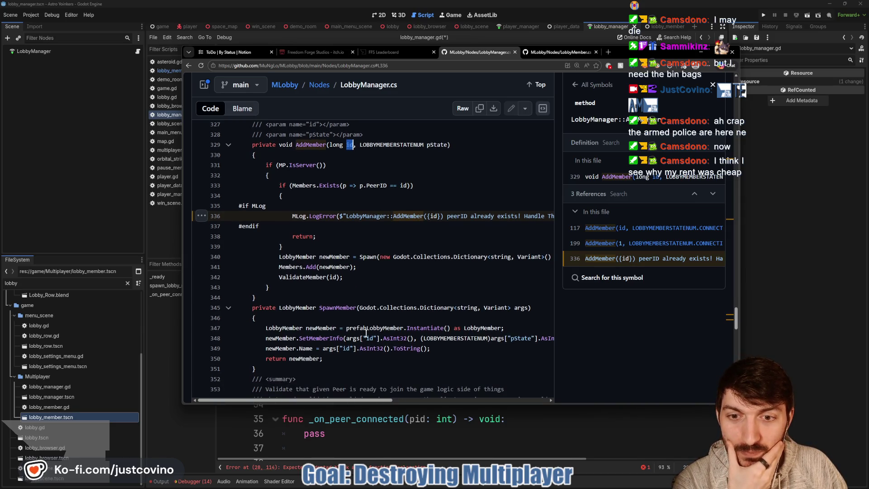
left_click(367, 425)
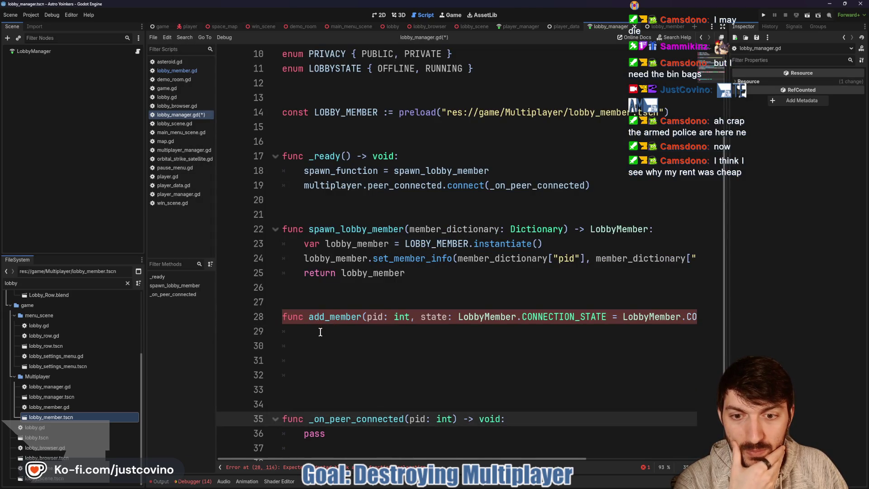
left_click(320, 332)
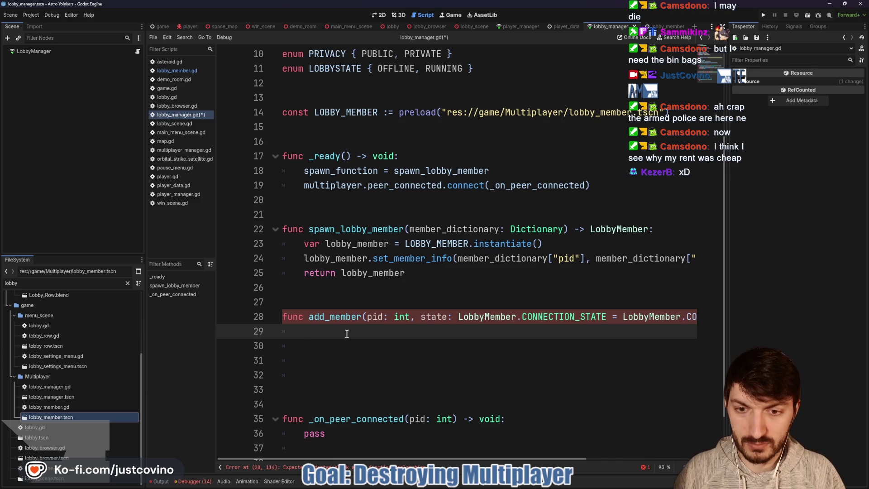
- Add the 'if !multiplayer.is_server(): return' guard, save, and begin typing spawn(pid, state)
type("mult")
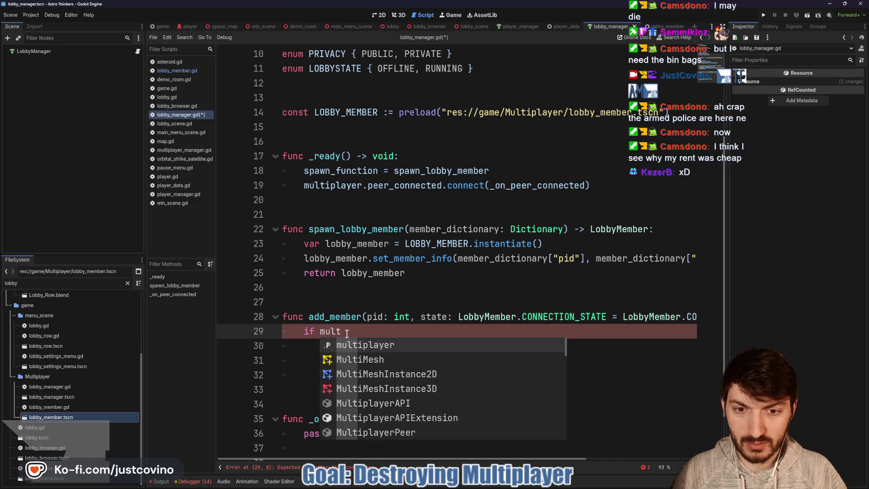
key("Return")
type(".")
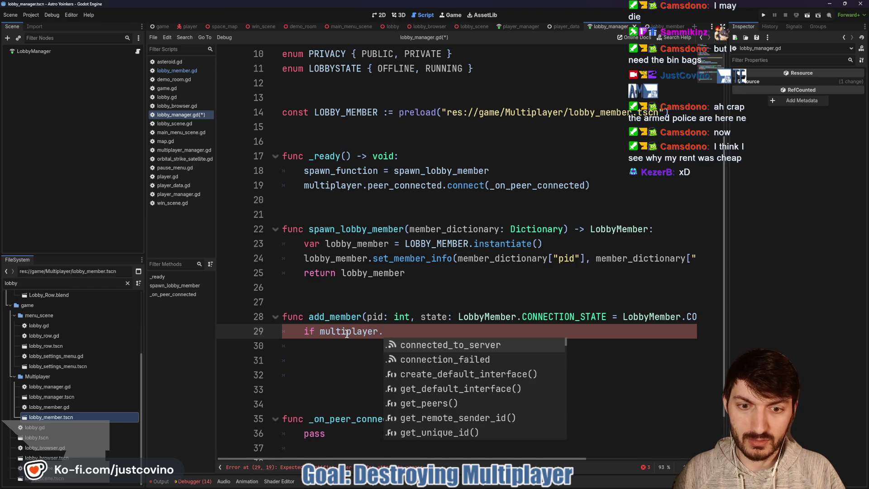
type("is")
key("Return")
type(":")
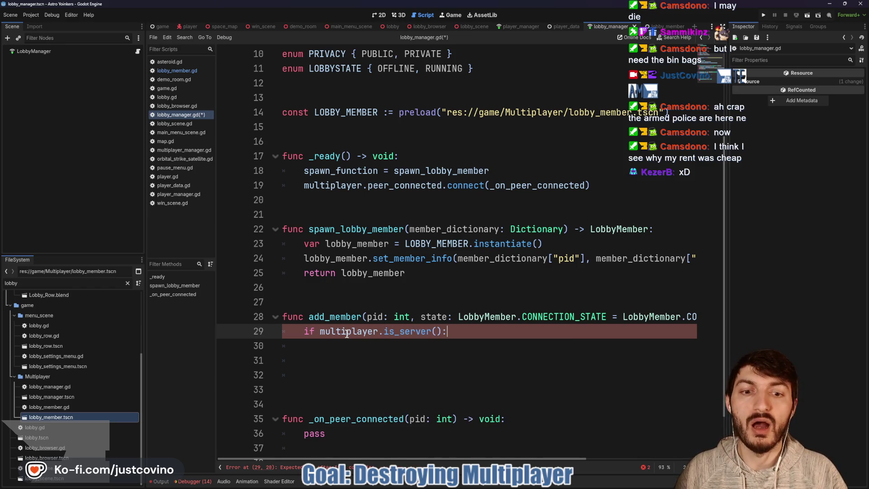
type(" return")
left_click(320, 332)
type("!")
left_click(437, 351)
key("ctrl+s")
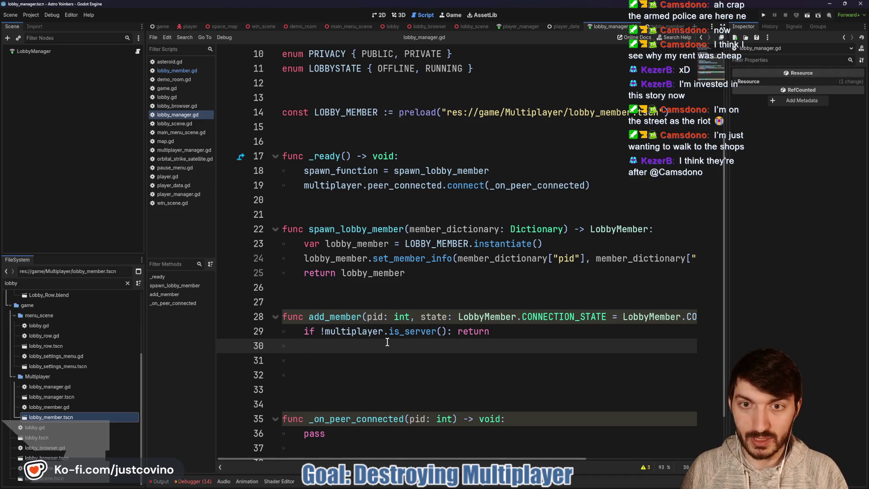
type("spawn(")
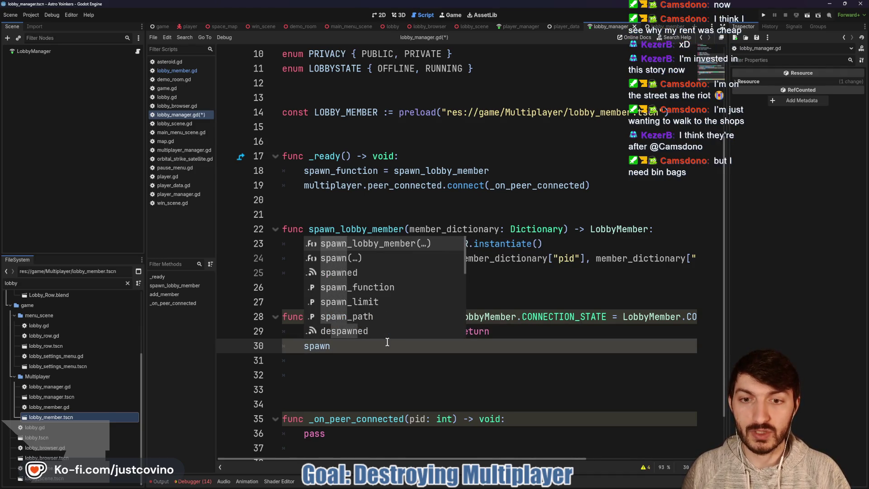
type("pid")
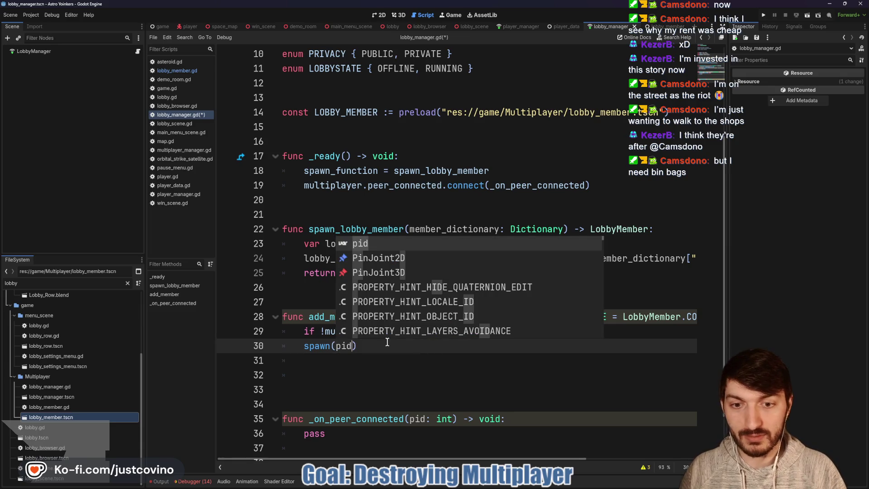
type(", ")
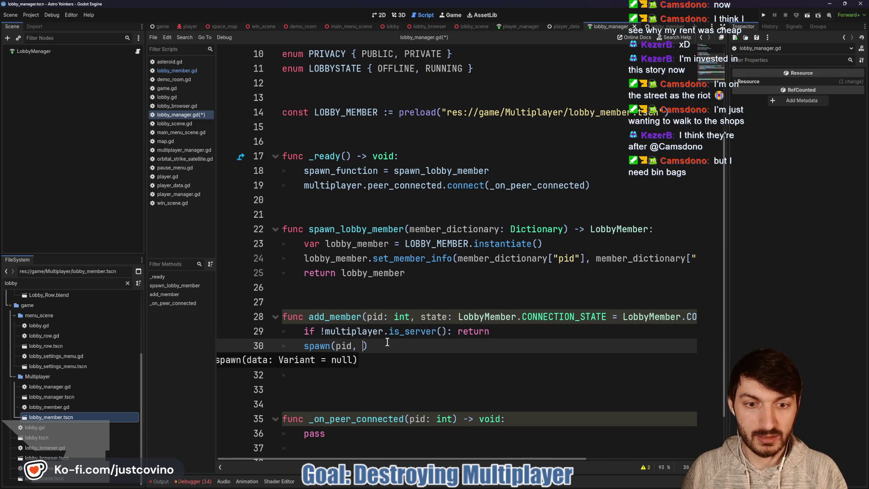
type("state")
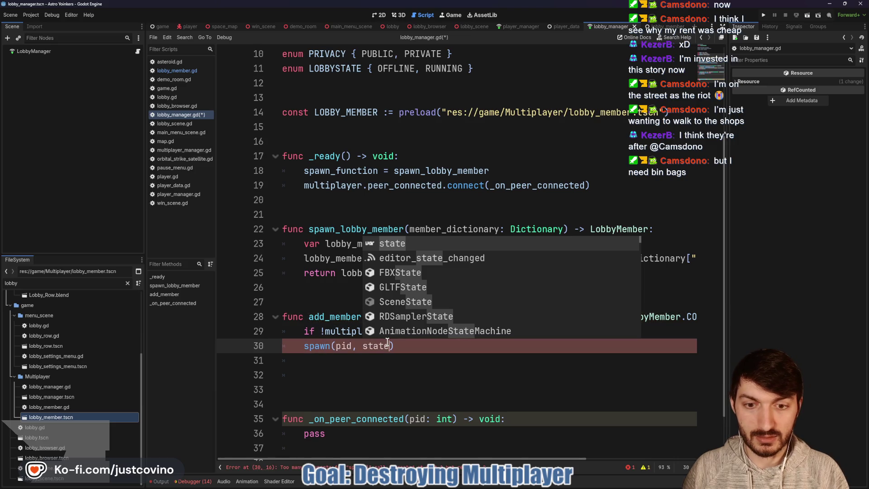
- Clear the pid and state arguments from the spawn call
left_click(411, 350)
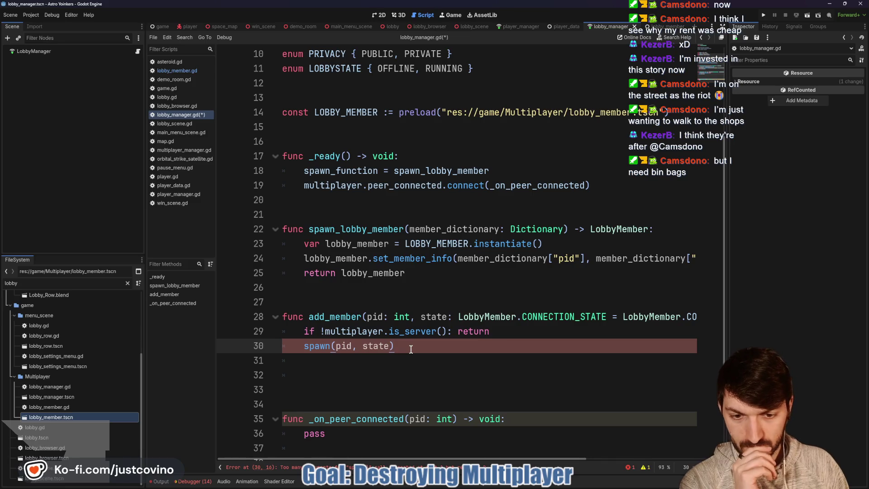
mouse_move(388, 347)
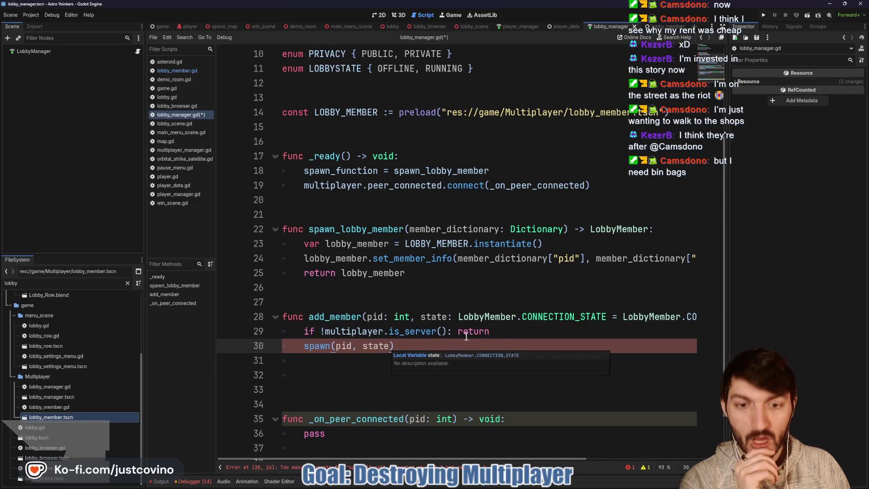
left_click_drag(392, 346, 339, 346)
key("BackSpace")
- Declare member_dictionary: Dictionary with "pid": pid and "state": state entries on separate lines
left_click(504, 332)
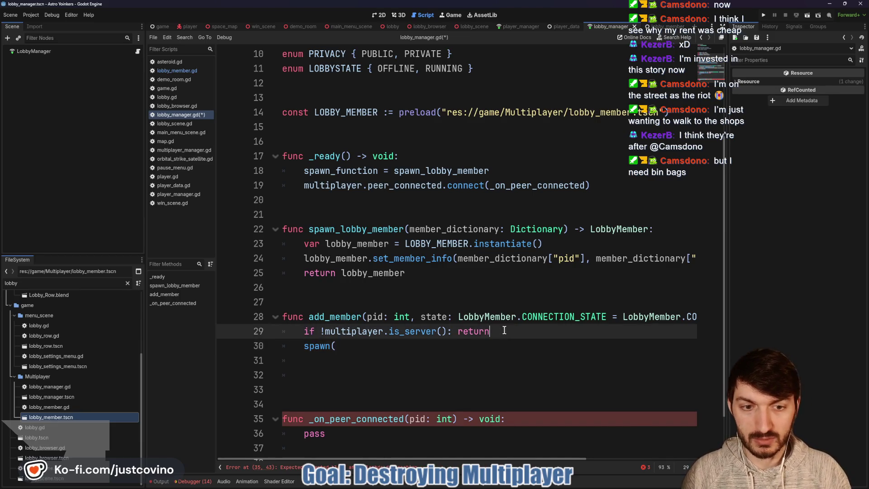
key("Return")
type("var member_d")
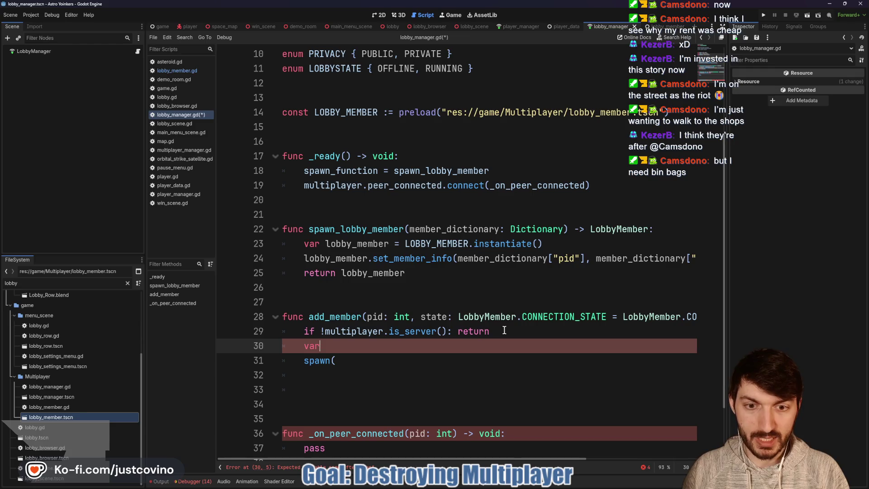
type("ictionary: Dict")
key("Return")
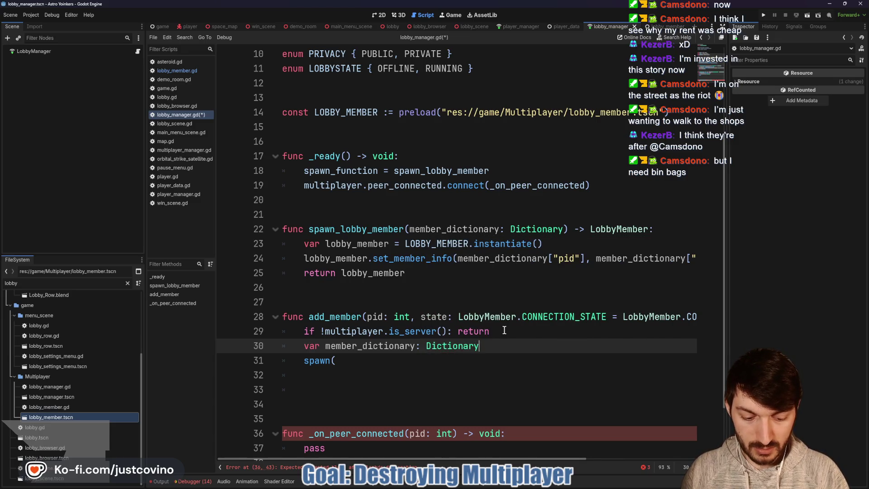
type("{")
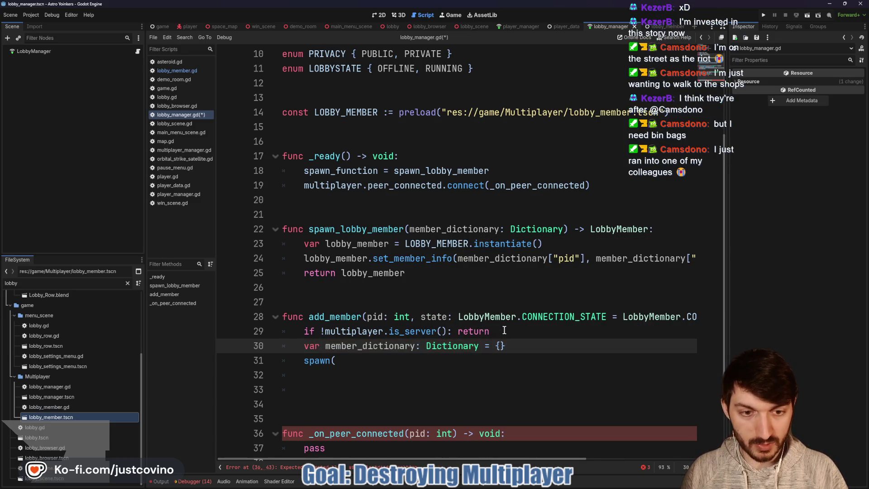
type("\"pid")
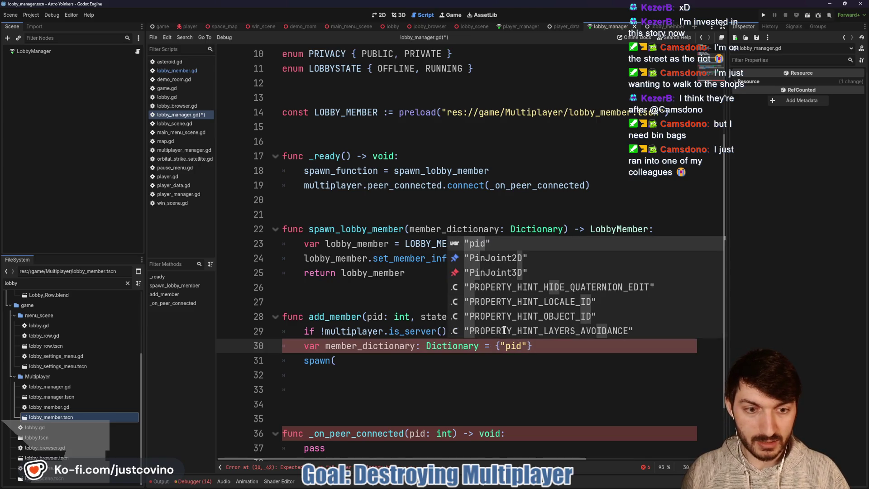
type("\"")
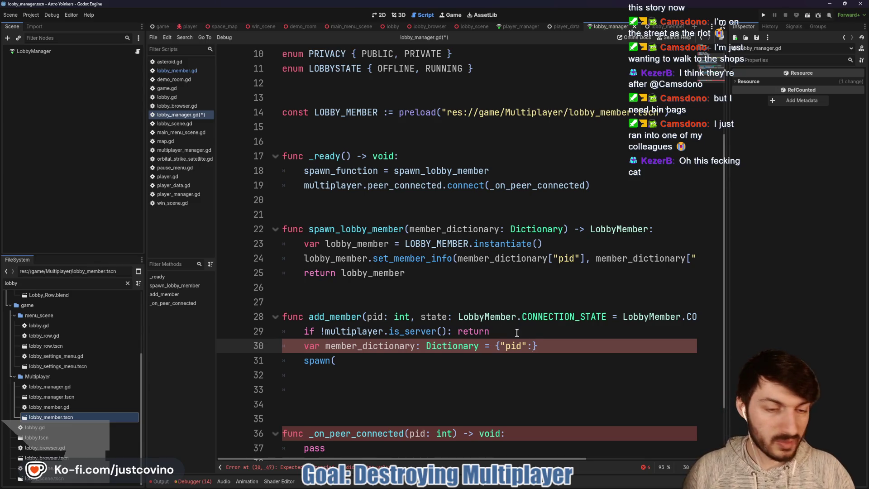
left_click(499, 345)
key("Return")
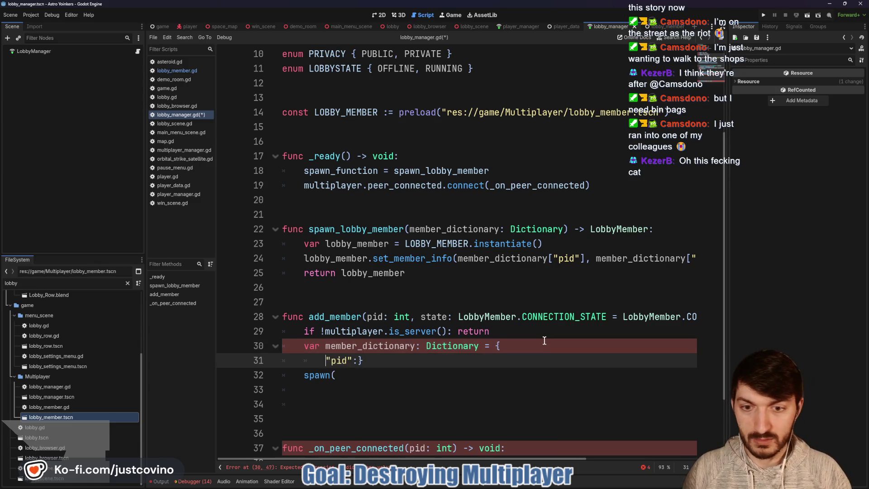
key("Return")
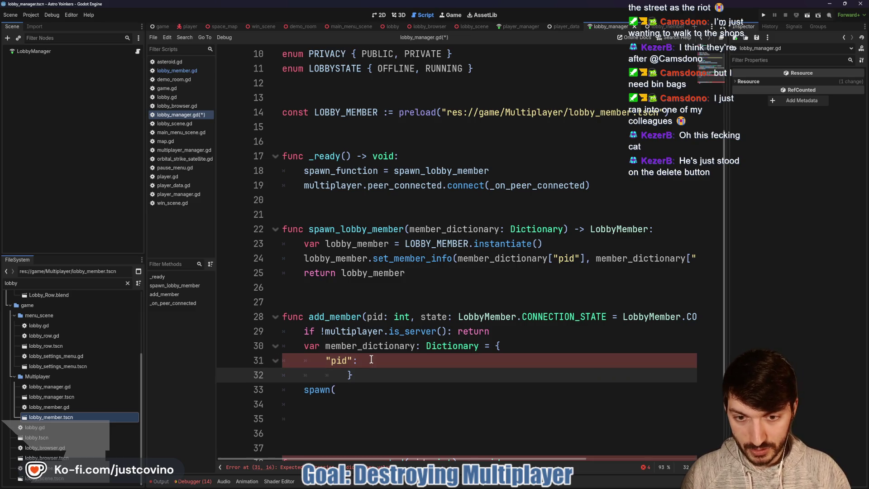
left_click(374, 360)
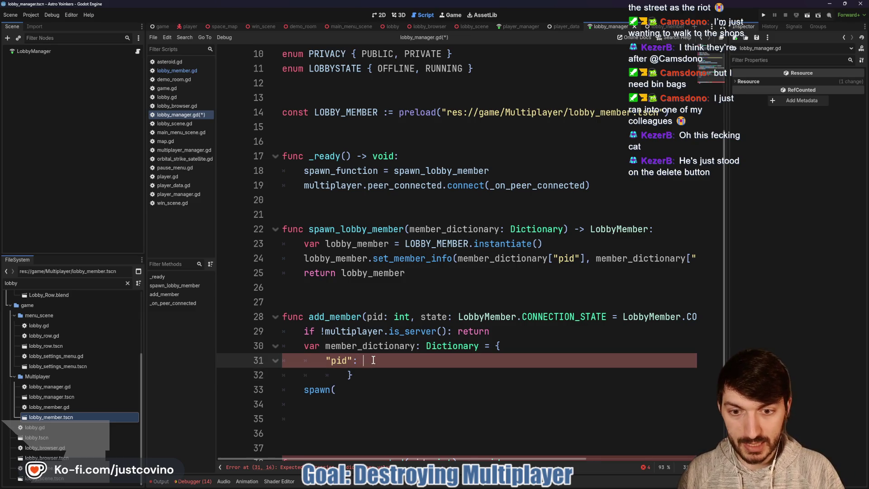
type("pid,add_member(")
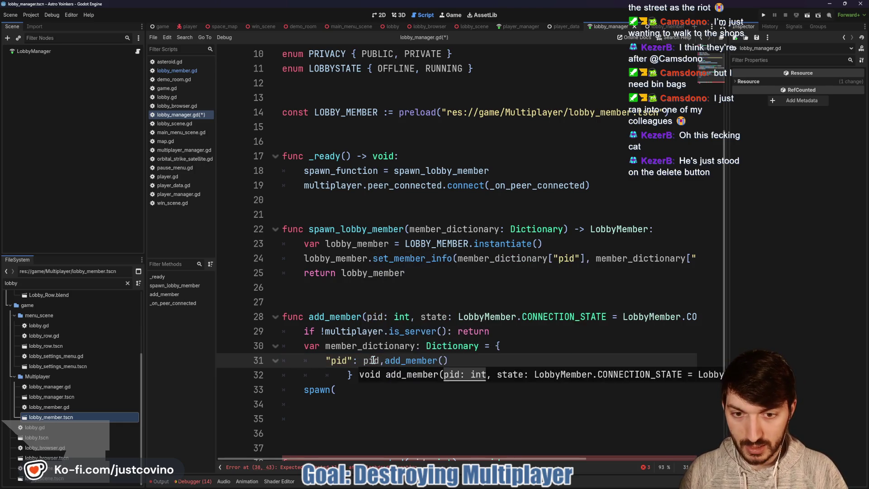
key("BackSpace")
key("BackSpace")
key("BackSpace")
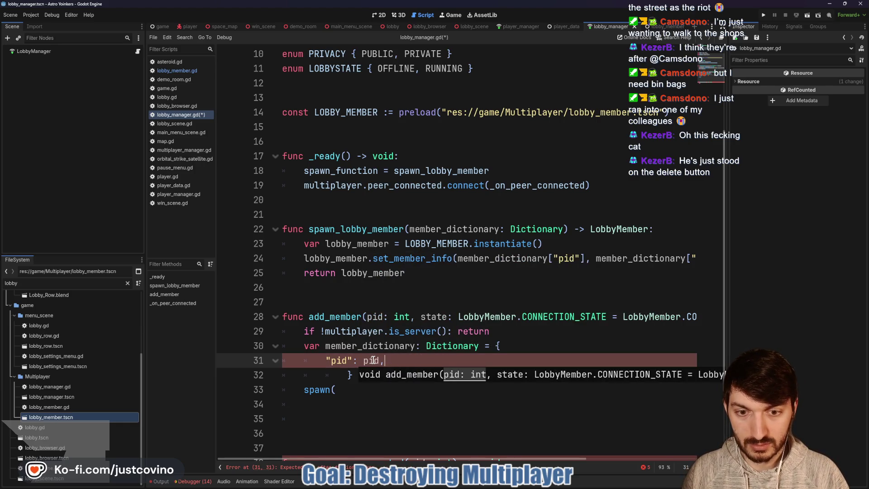
key("Return")
type("\"state")
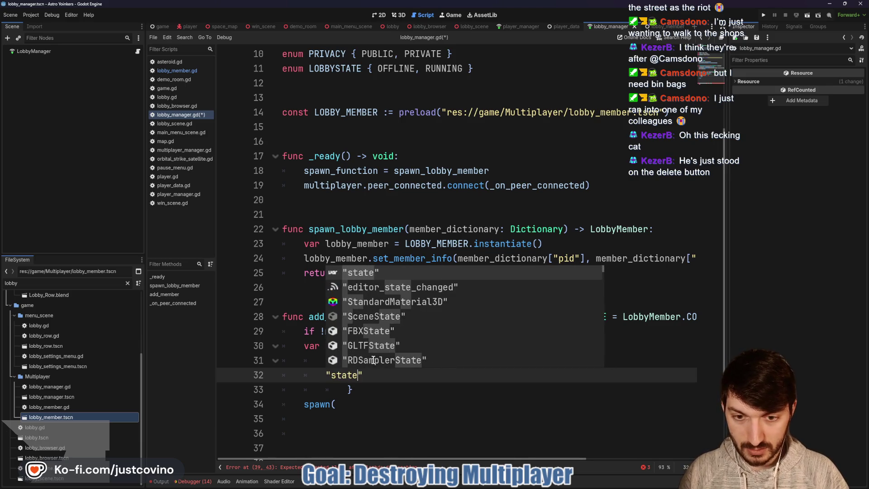
type("\":")
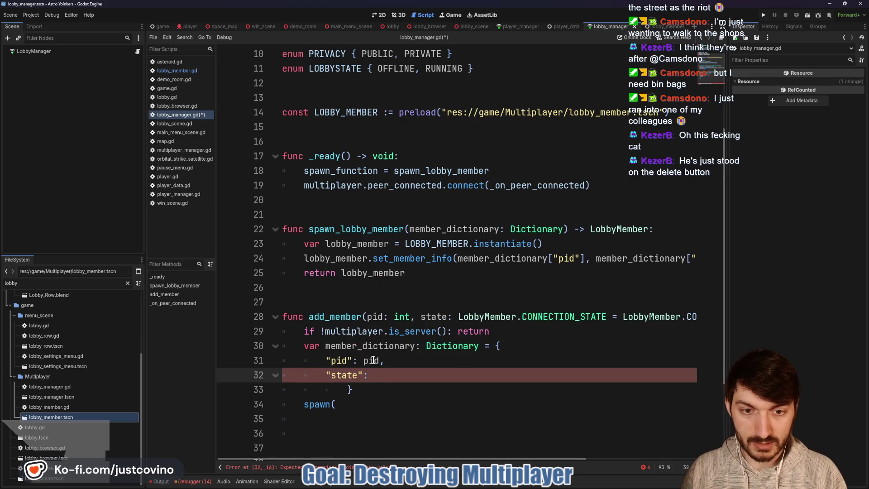
type(" state")
left_click(419, 392)
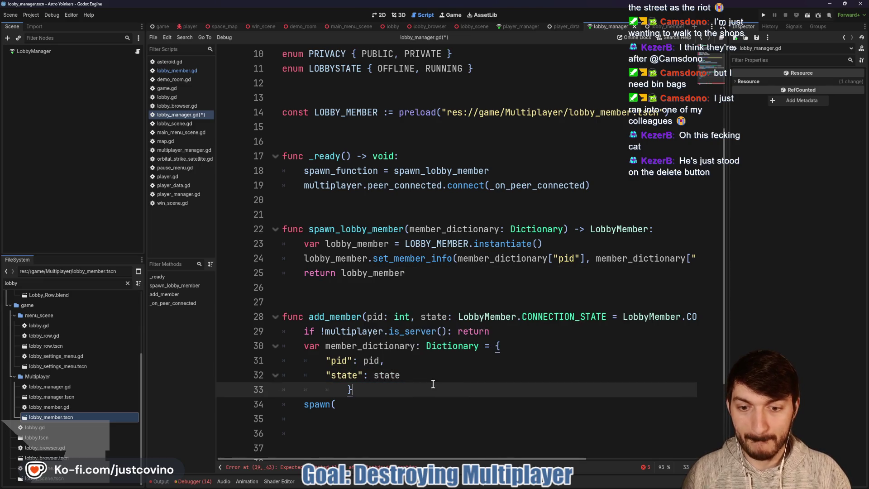
- Pass member_dictionary to spawn and save the script
scroll(426, 384, "down", 1)
left_click(365, 360)
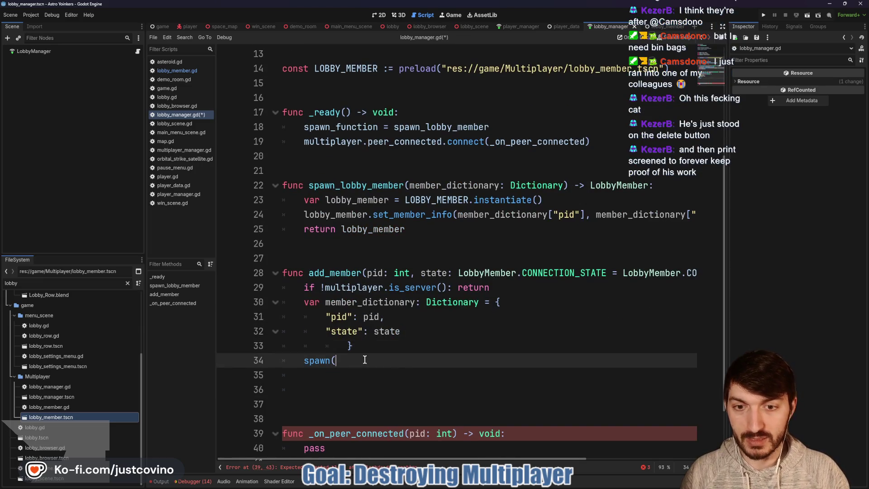
type("mem")
key("Return")
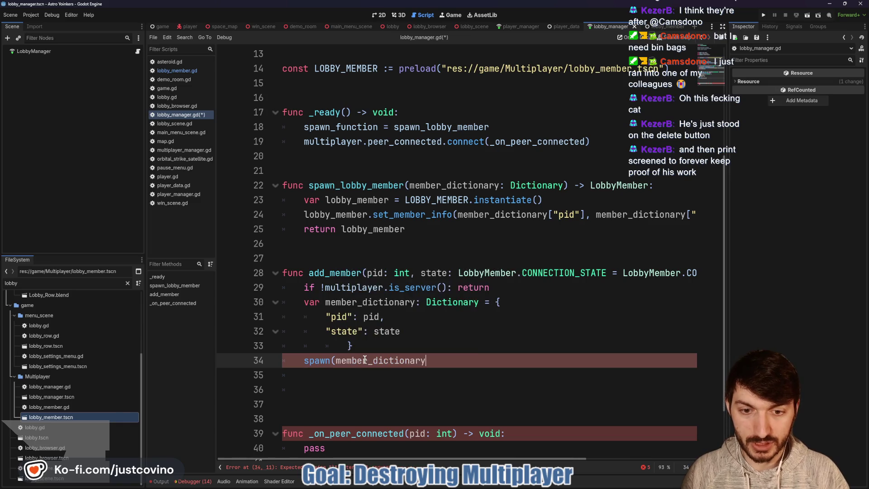
type(")")
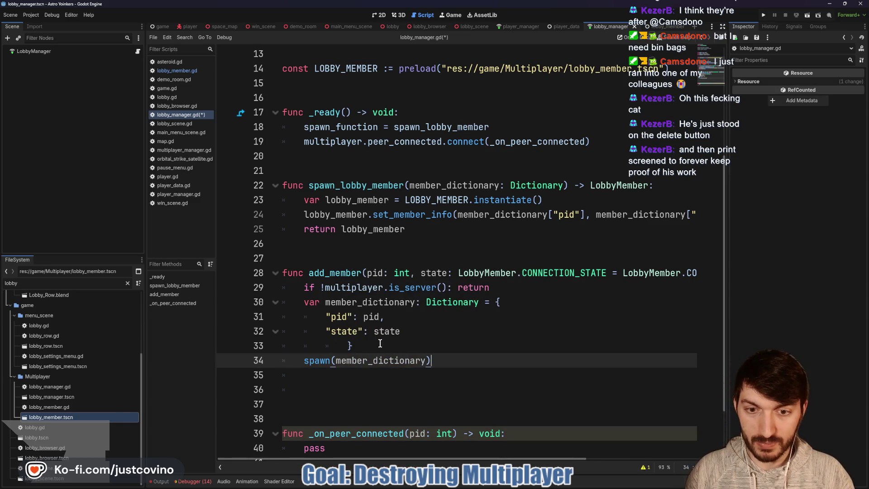
left_click(380, 344)
scroll(482, 336, "down", 1)
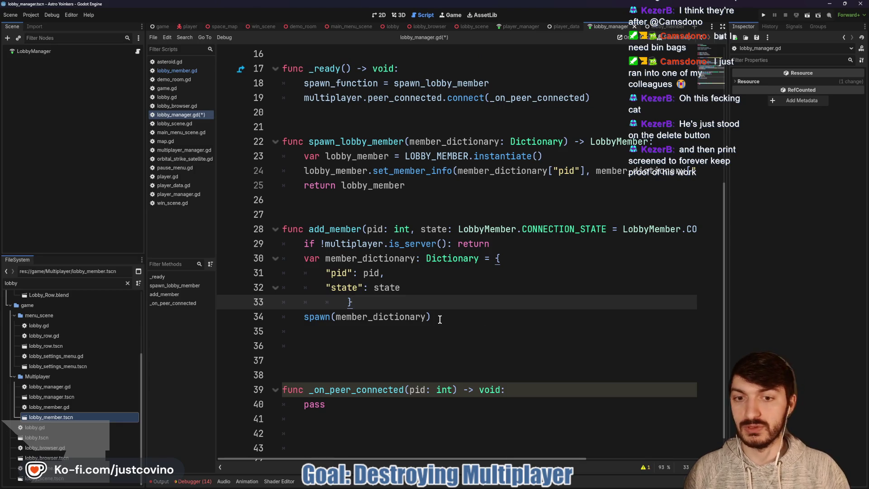
key("ctrl+s")
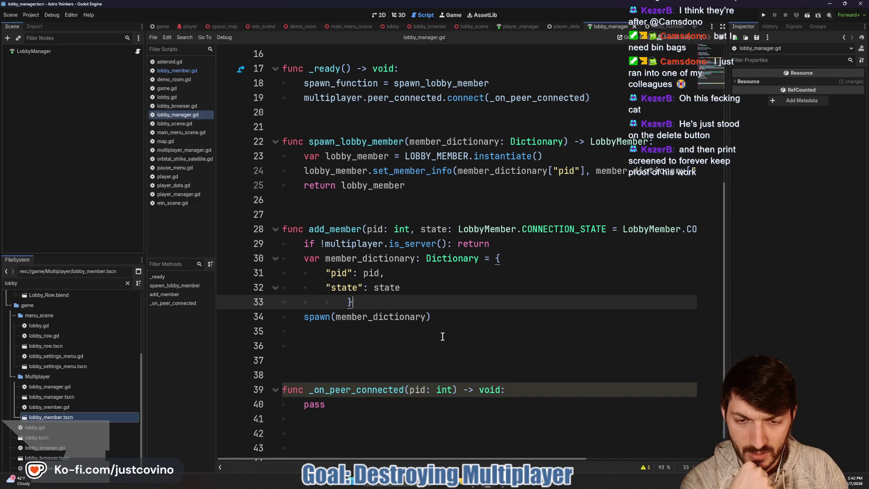
- Place the caret on the empty line after the spawn call
left_click(429, 331)
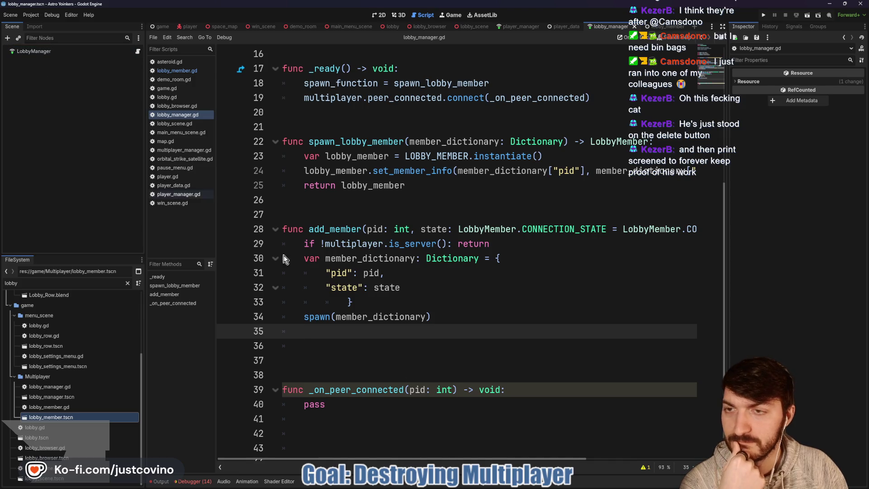
left_click(352, 480)
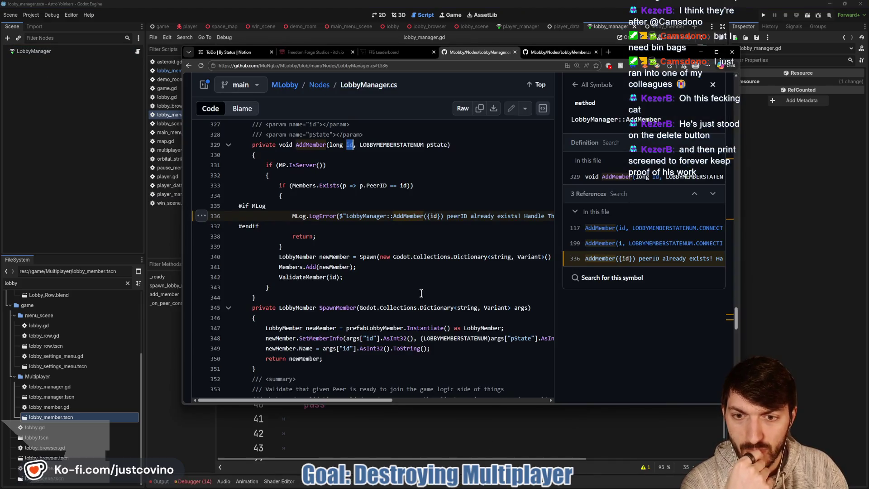
scroll(361, 318, "down", 3)
scroll(362, 318, "down", 4)
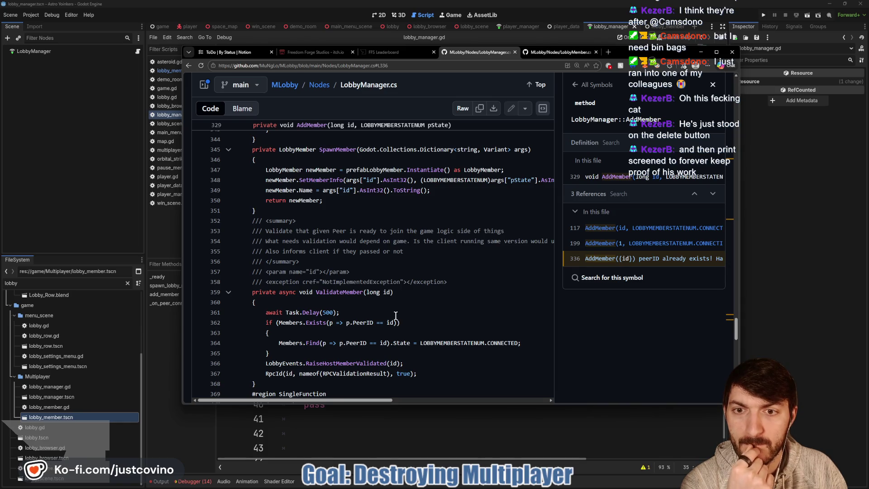
left_click(391, 430)
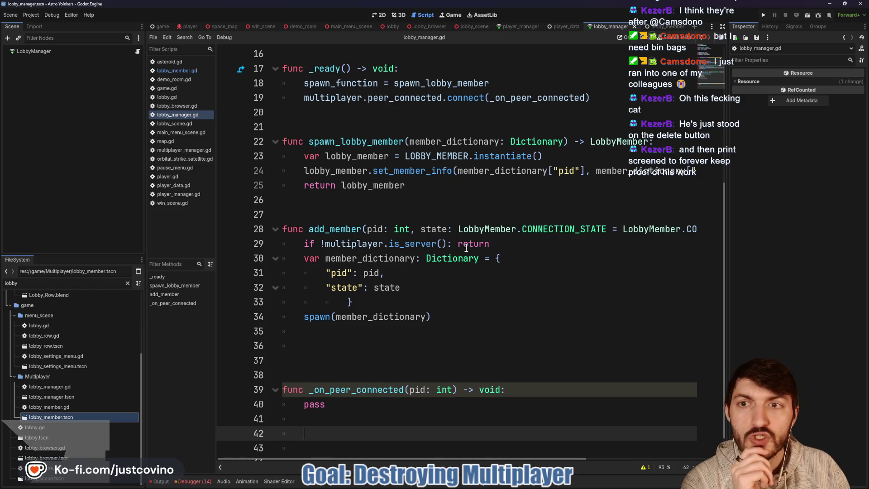
mouse_move(428, 253)
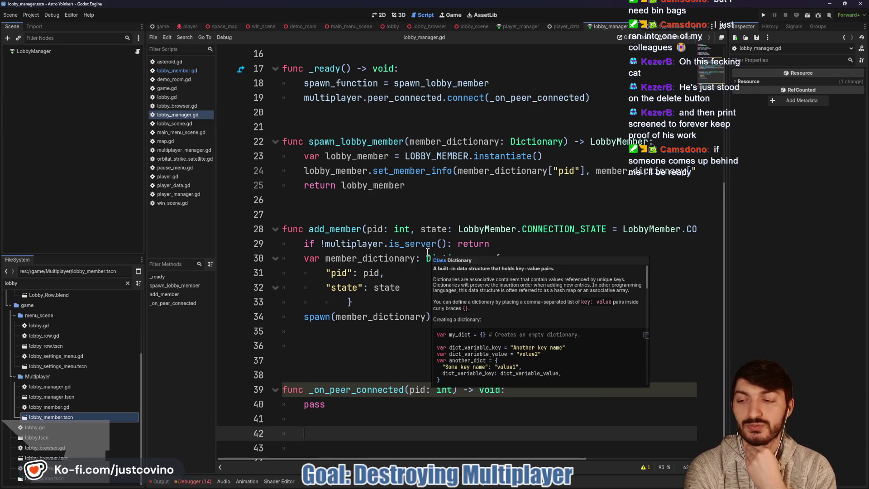
left_click(397, 301)
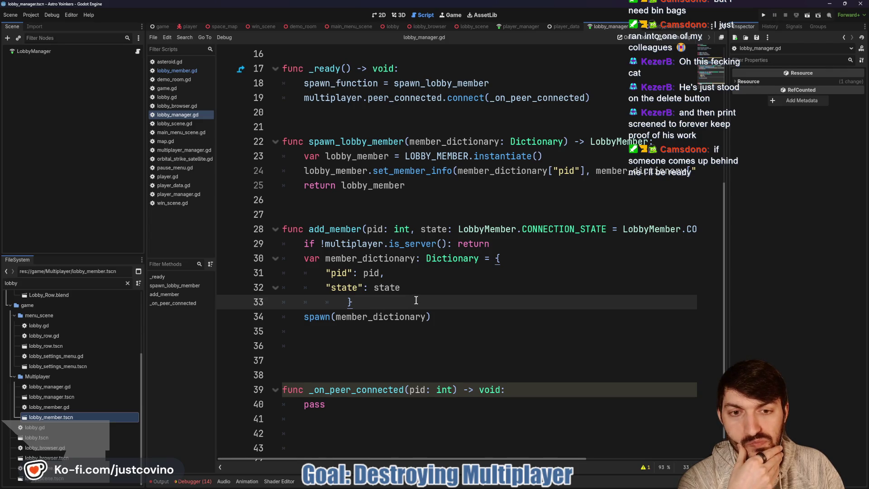
key("Page_Up")
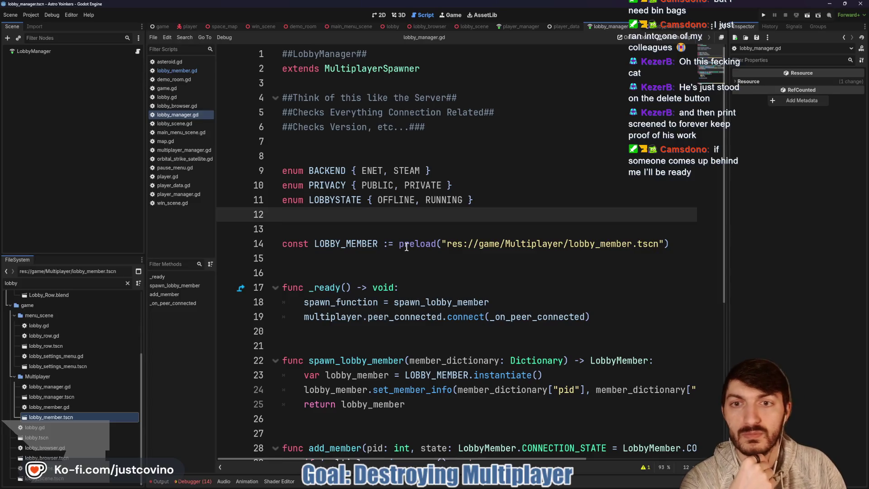
- Tidy the blank lines around the enums and start a player variable below them
left_click(318, 154)
key("BackSpace")
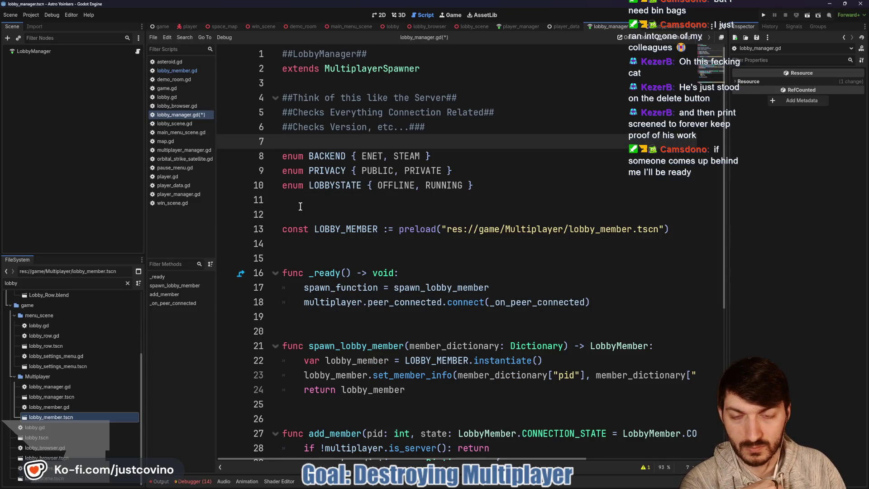
left_click(301, 206)
key("Return")
key("Return")
type("var player")
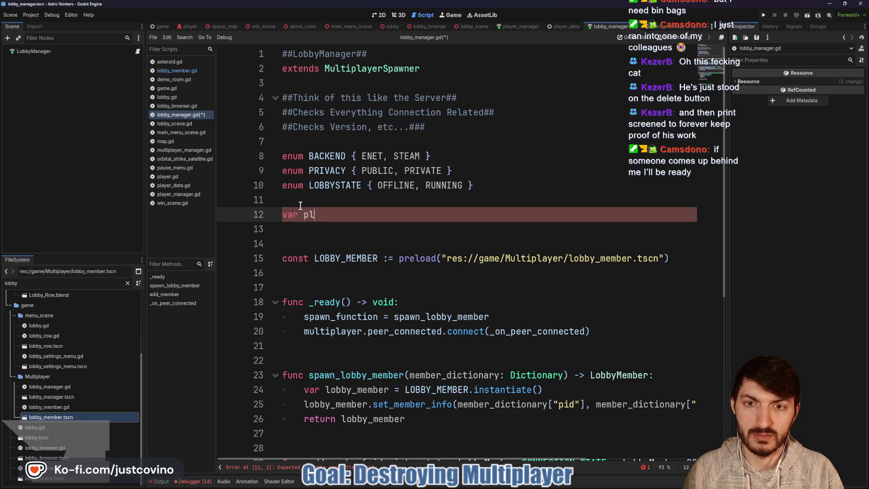
key("BackSpace")
key("BackSpace")
key("BackSpace")
key("BackSpace")
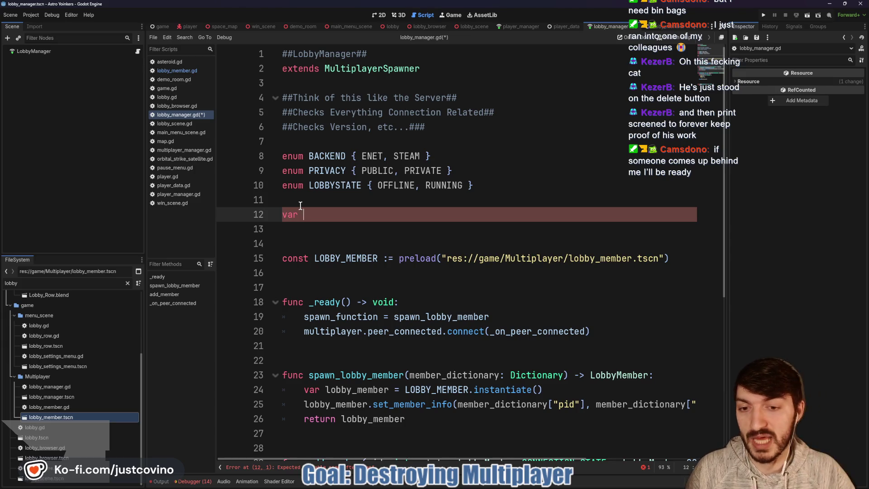
scroll(387, 306, "down", 6)
left_click_drag(380, 273, 303, 235)
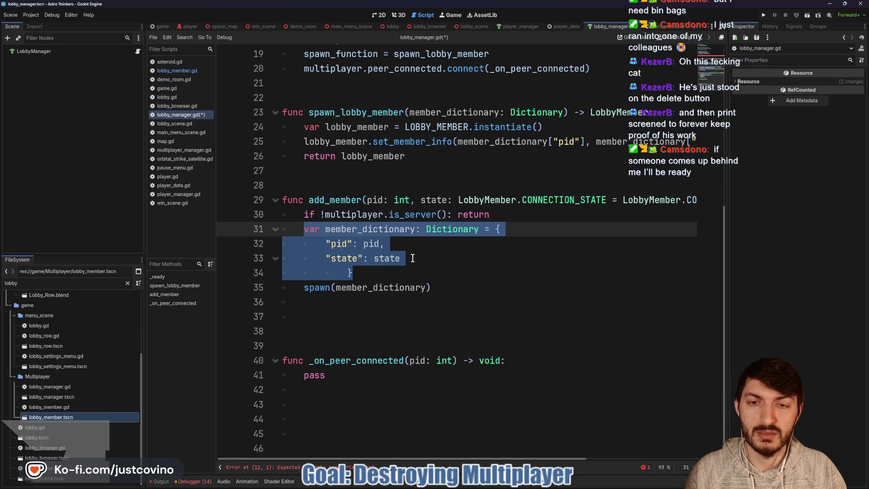
scroll(407, 253, "up", 4)
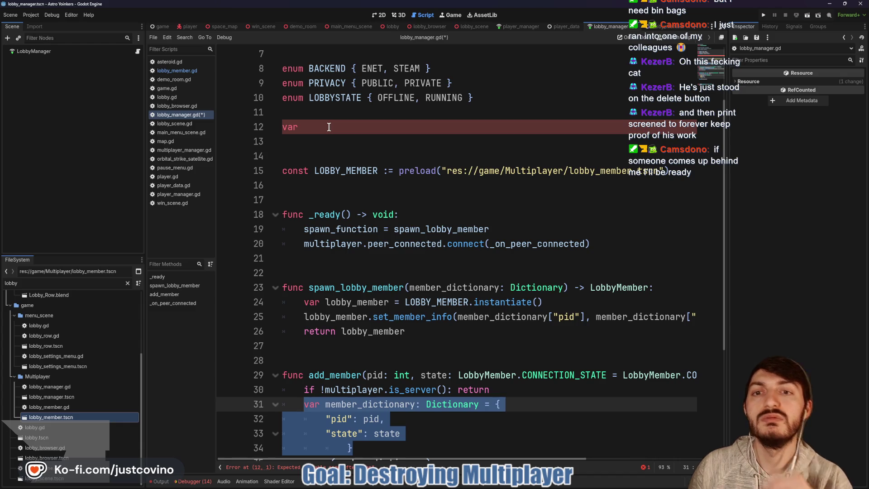
- Type 'connected_players: Array' on line 12 and glance at the add_member body
left_click(329, 127)
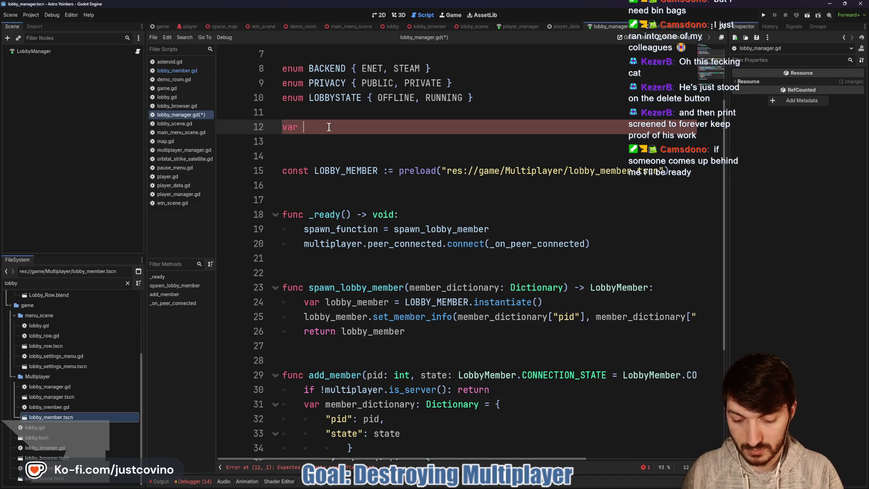
type("connected")
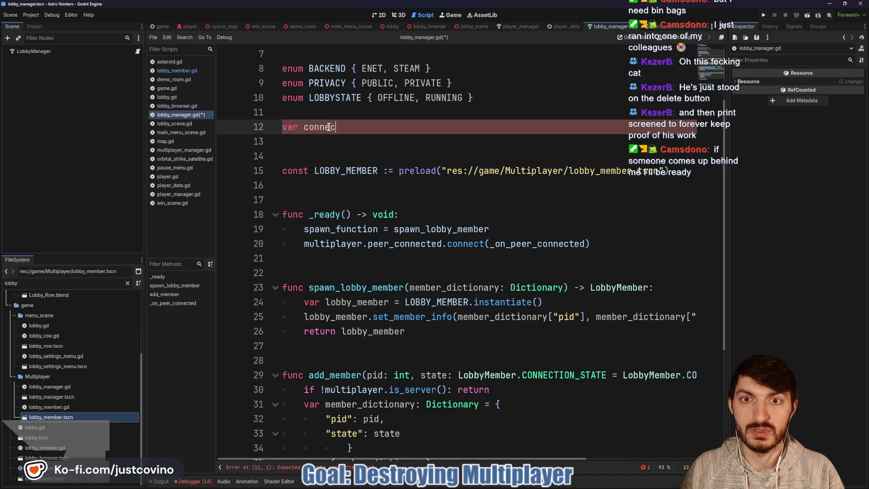
type("_players:")
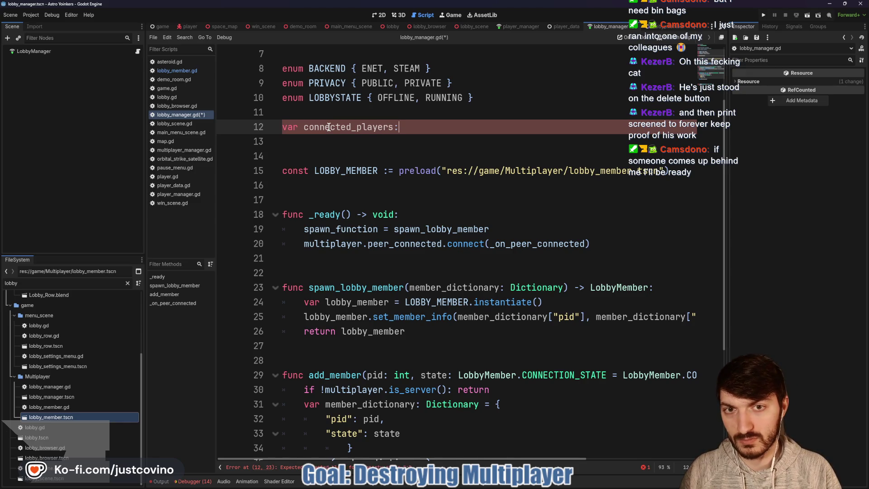
type(" A")
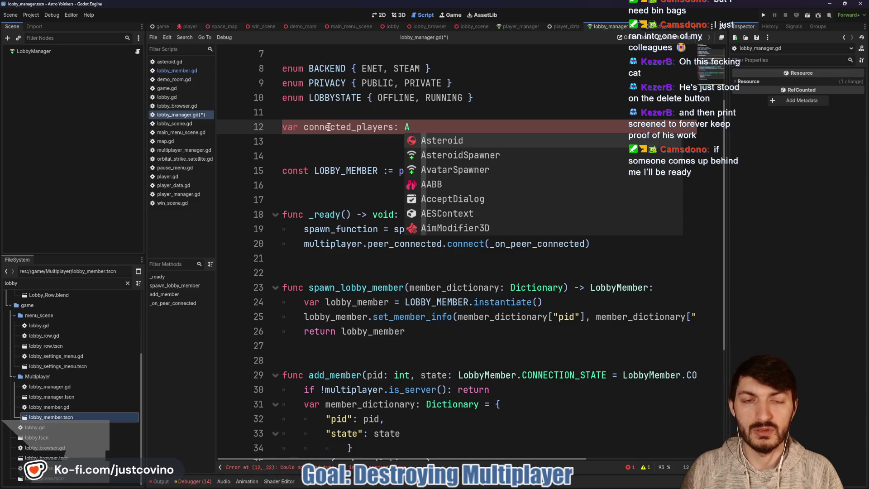
type("rray")
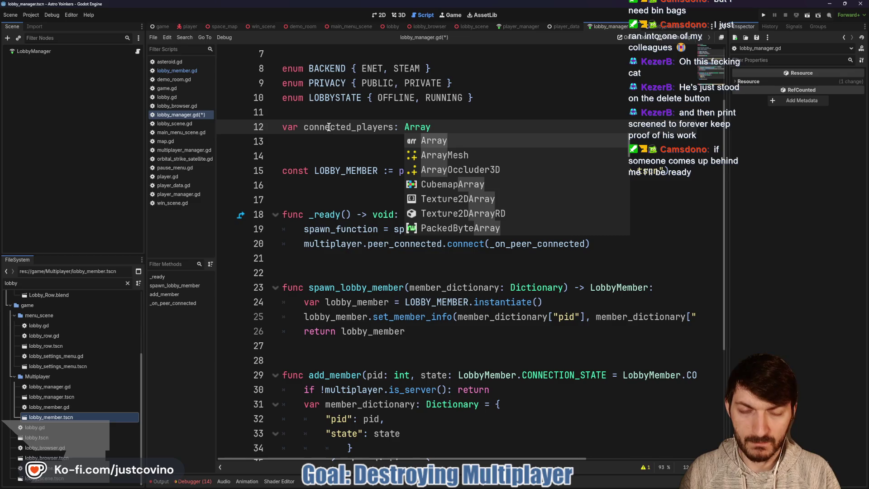
scroll(329, 127, "down", 3)
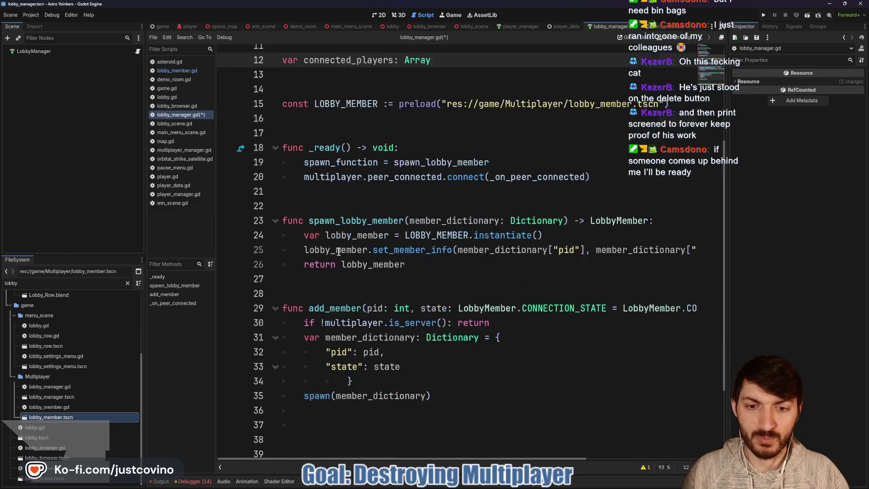
left_click(405, 309)
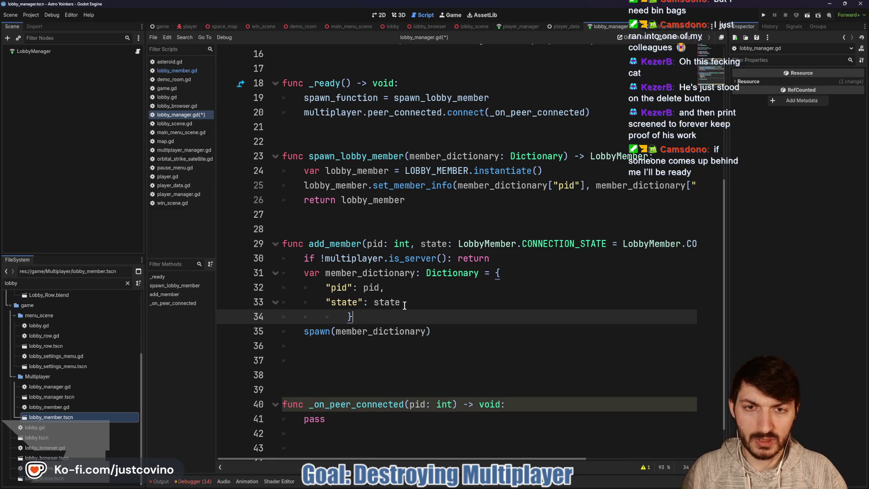
- Make connected_players an Array[LobbyMember] initialised to [] and save
scroll(405, 221, "up", 5)
left_click(431, 216)
type("[Lo")
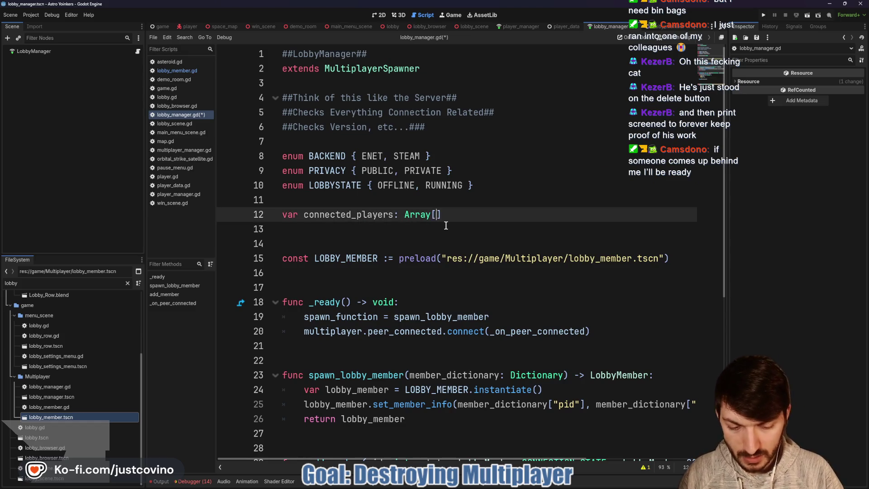
type("bb")
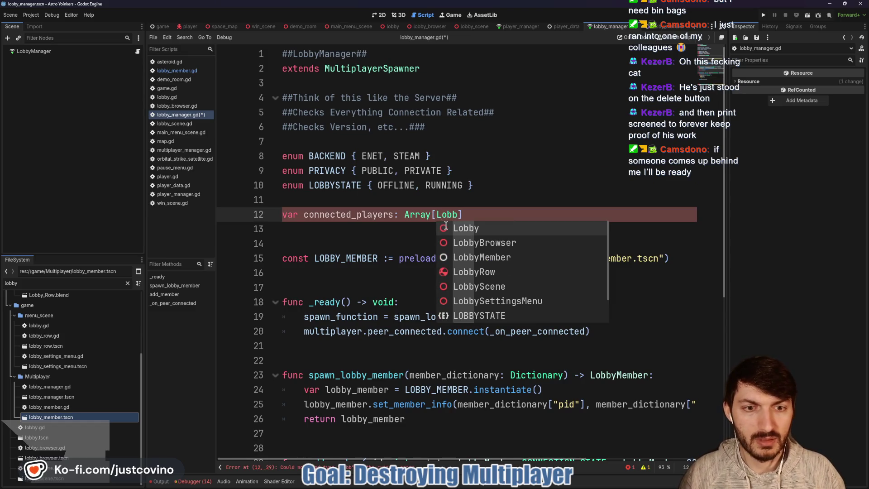
key("Down")
key("Down")
key("Return")
key("ctrl+s")
scroll(494, 248, "down", 4)
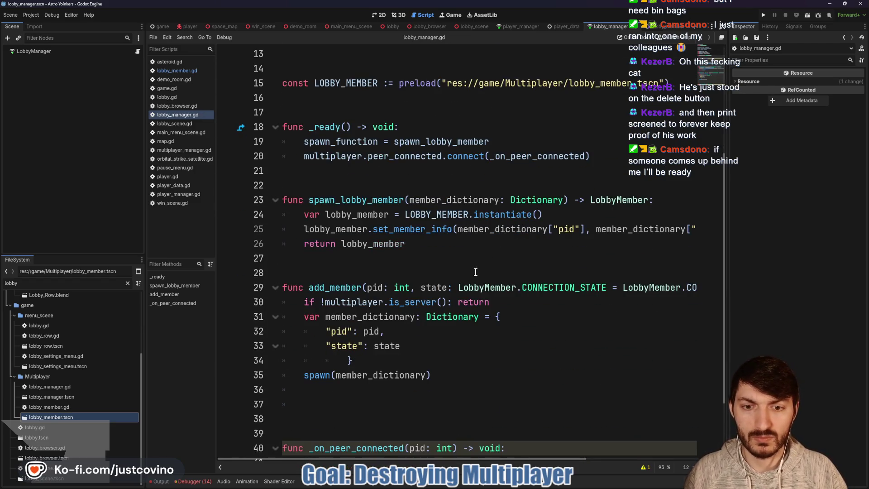
scroll(475, 272, "up", 4)
type("= []")
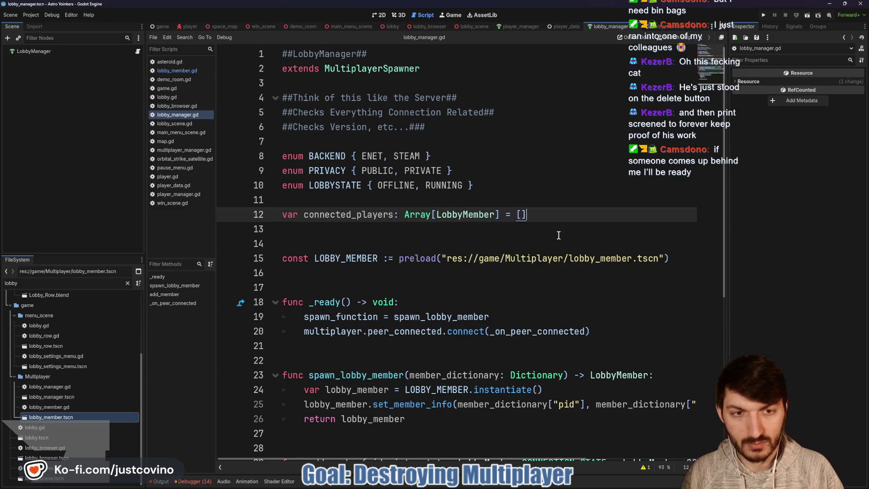
left_click(533, 232)
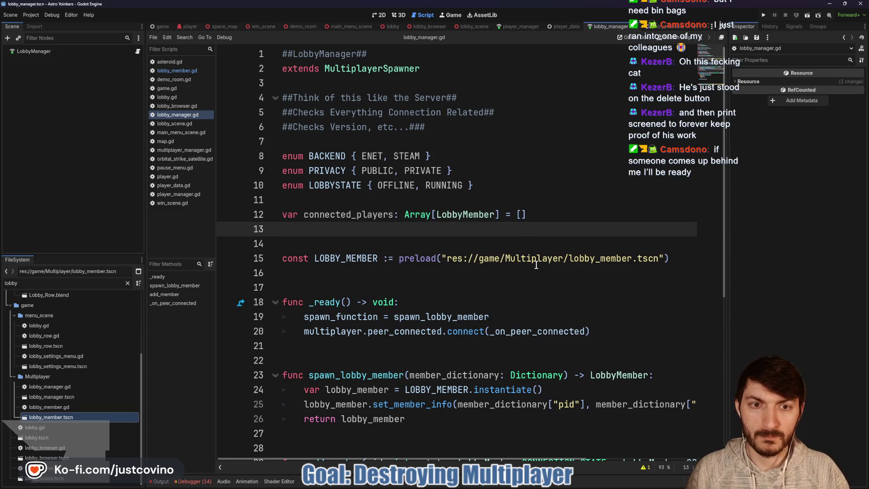
scroll(534, 264, "down", 6)
left_click(431, 265)
left_click(437, 278)
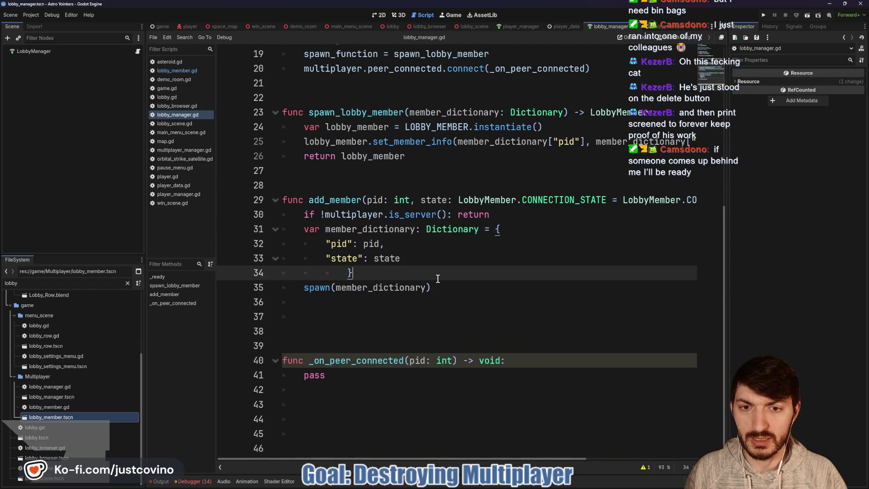
left_click(337, 306)
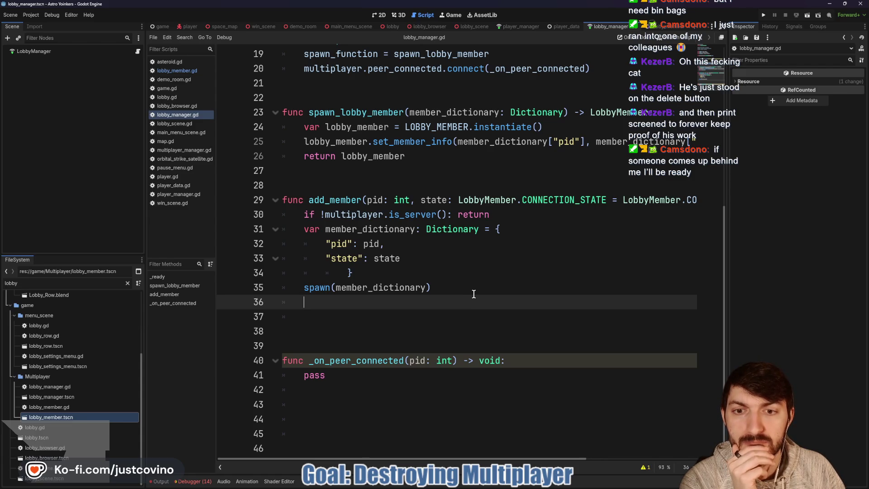
mouse_move(405, 292)
scroll(408, 288, "up", 1)
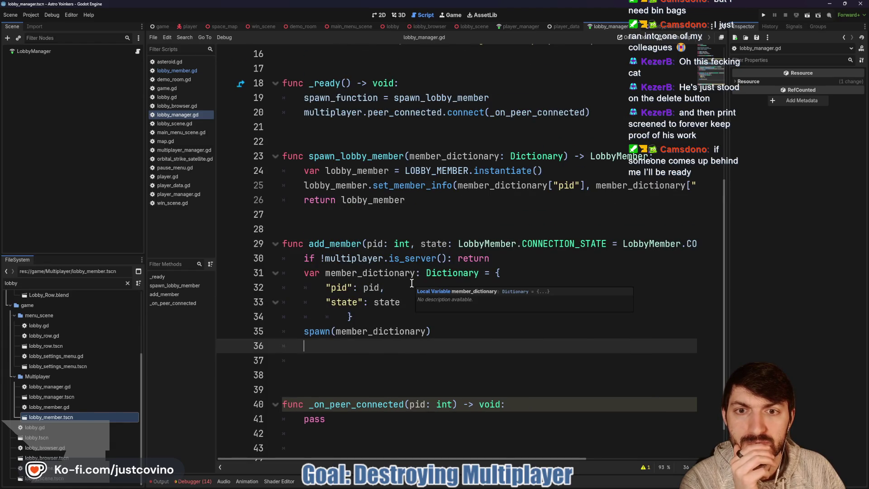
scroll(411, 283, "up", 1)
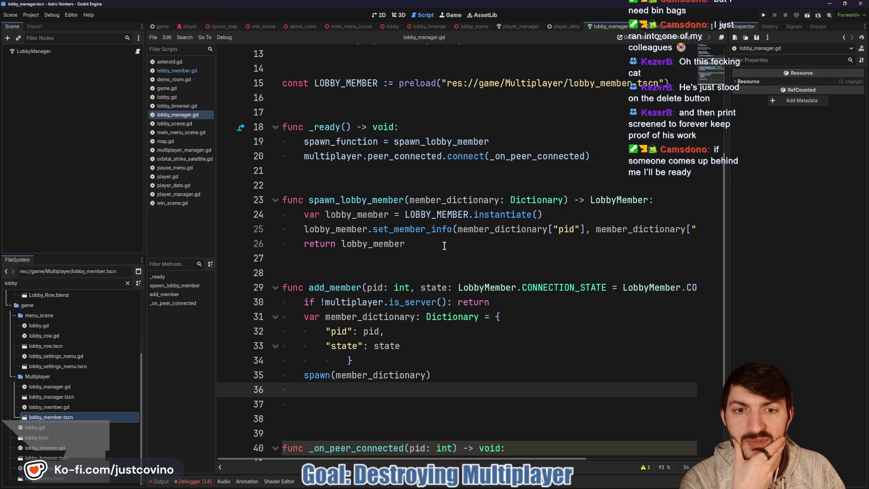
left_click(306, 244)
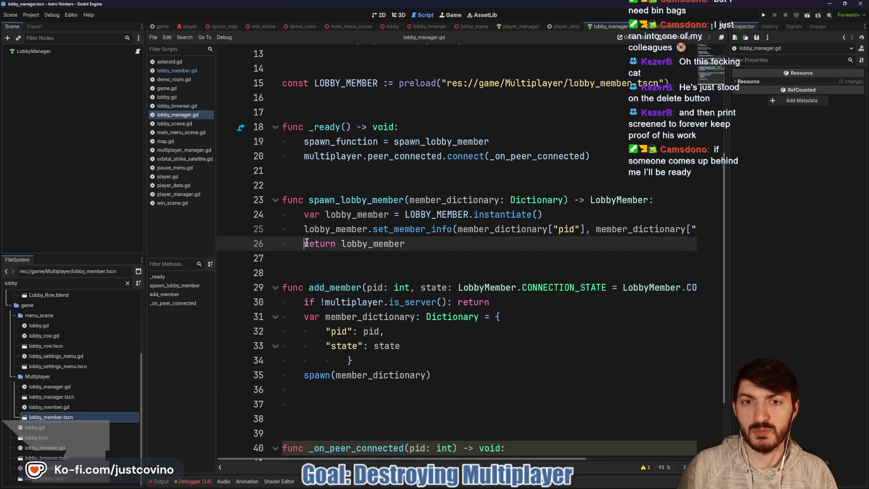
key("Return")
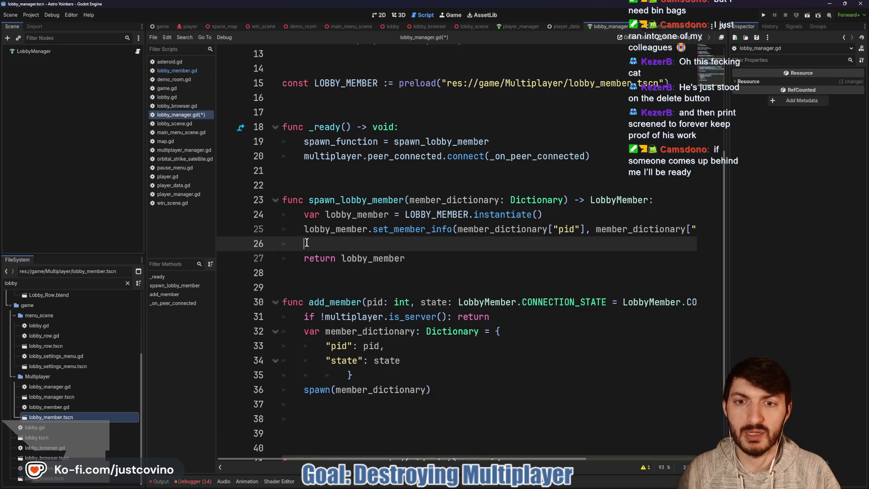
scroll(308, 249, "up", 3)
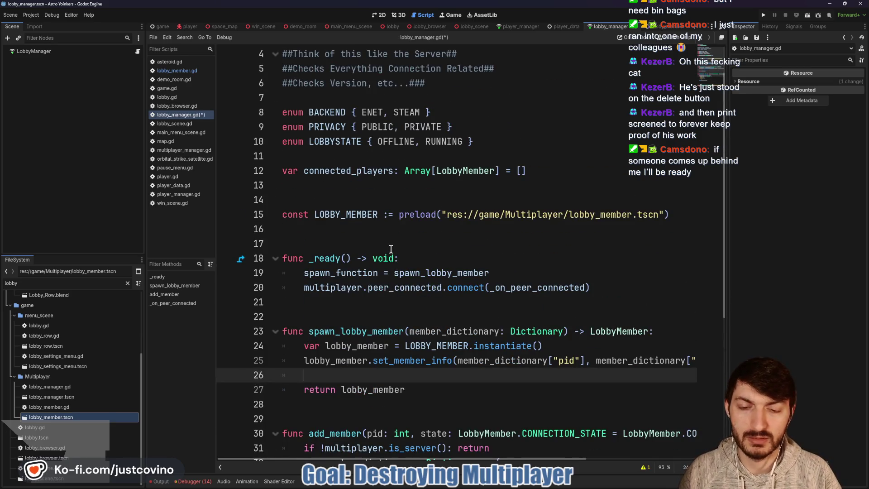
scroll(390, 248, "down", 2)
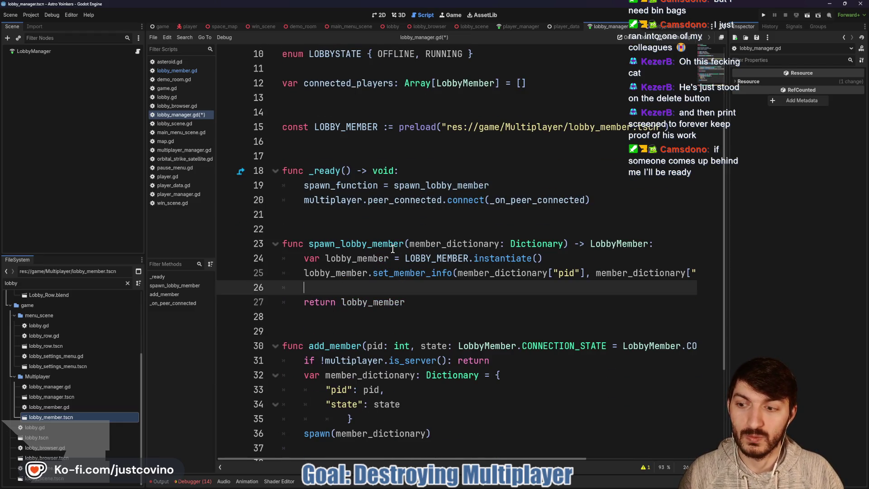
key("BackSpace")
key("BackSpace")
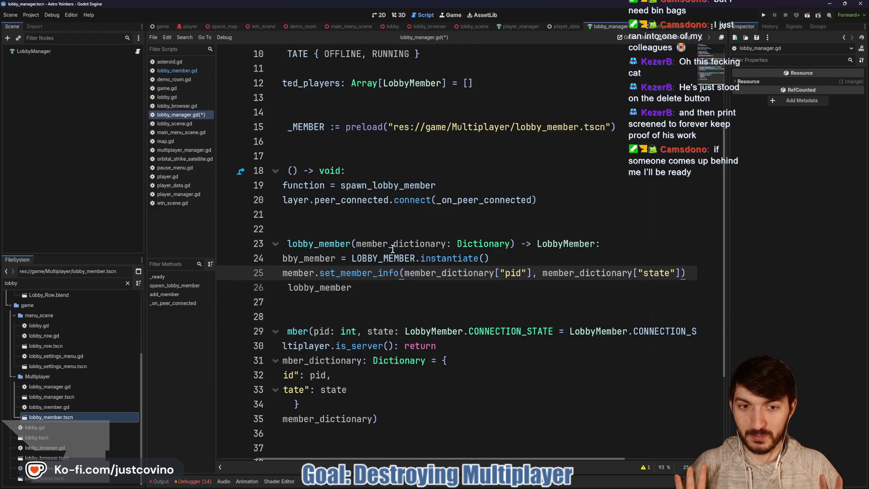
scroll(398, 251, "left", 2)
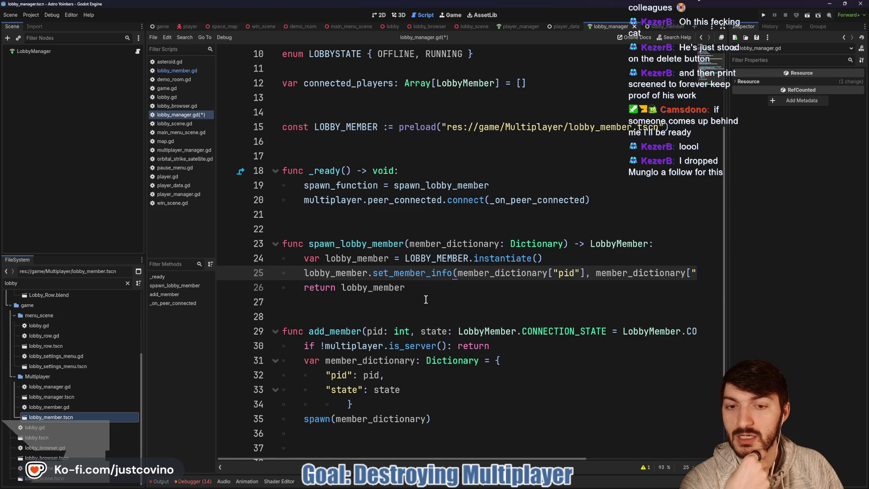
scroll(454, 329, "down", 2)
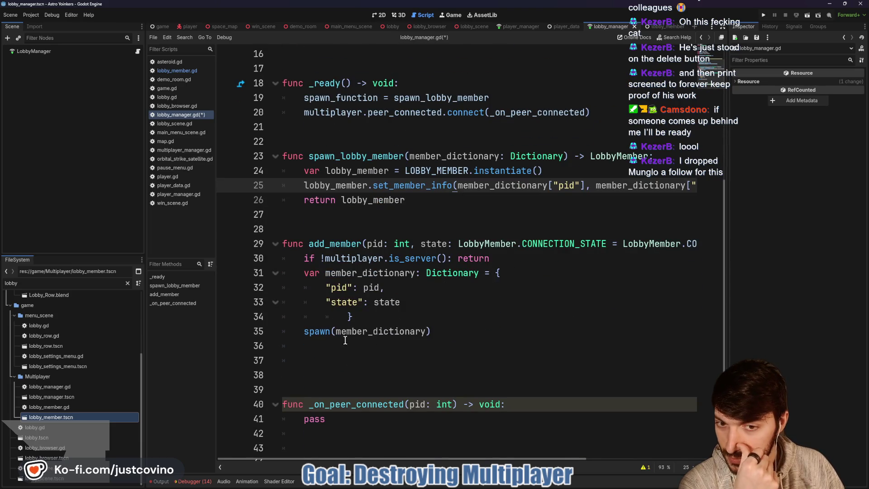
double_click(316, 331)
left_click(340, 358)
left_click(344, 347)
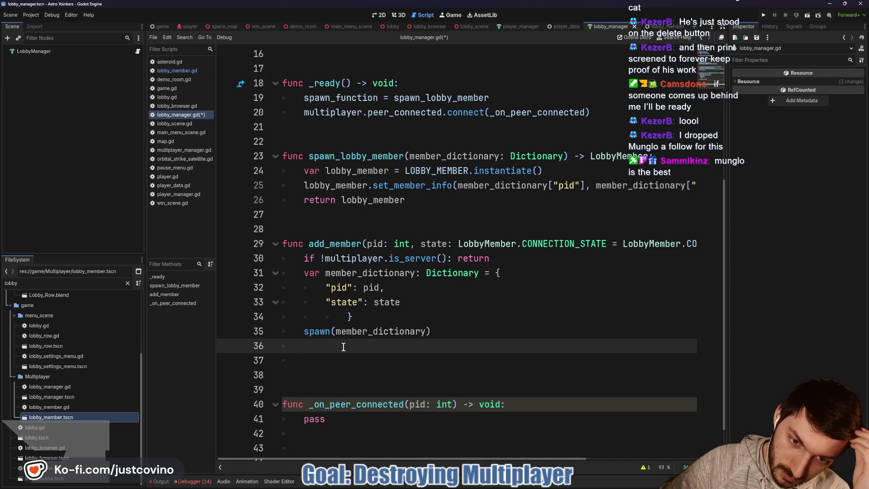
- Move the spawn(member_dictionary) call into a connected_players.append() line and save the script
mouse_move(318, 334)
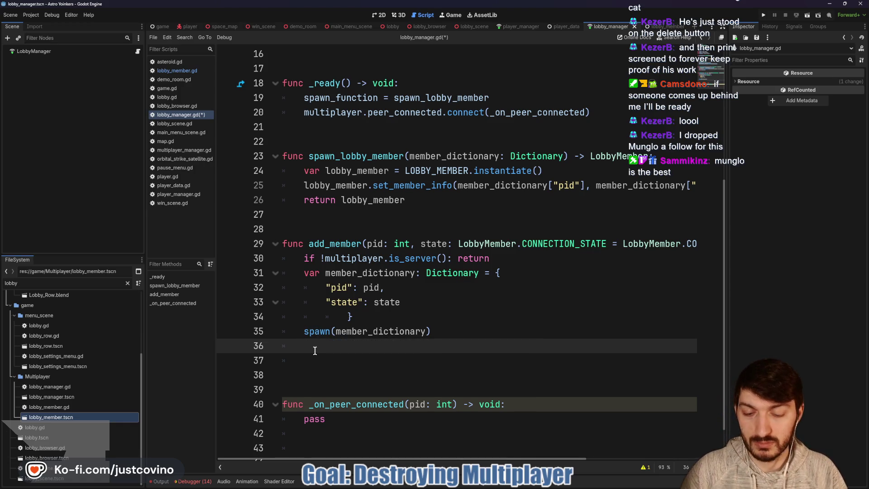
type("player")
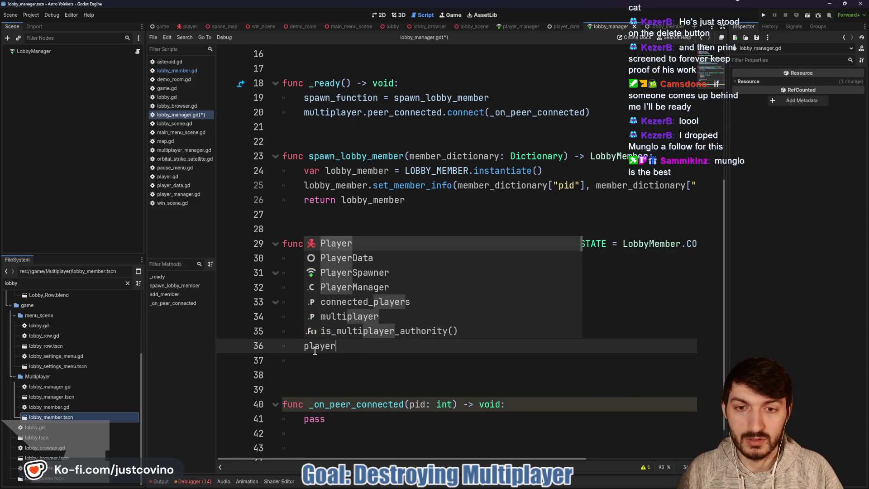
key("Down")
key("Down")
key("Down")
key("Return")
type(".append(")
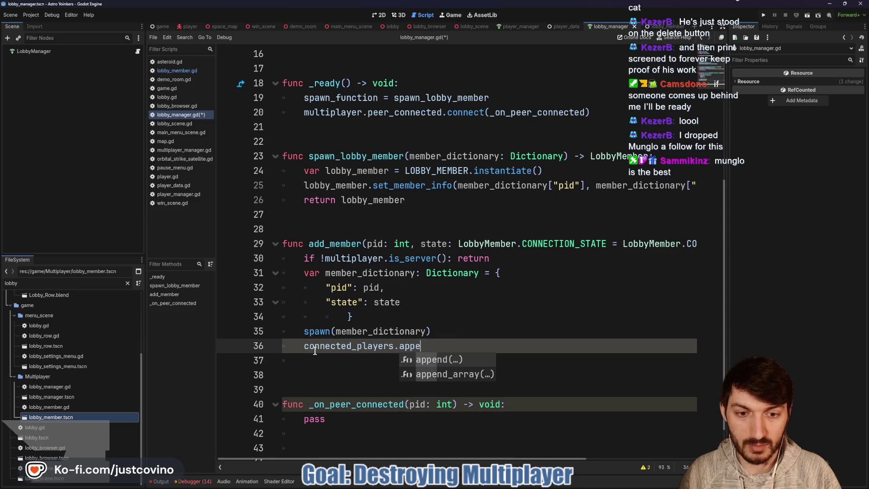
left_click_drag(432, 331, 303, 331)
key("ctrl+x")
left_click(438, 346)
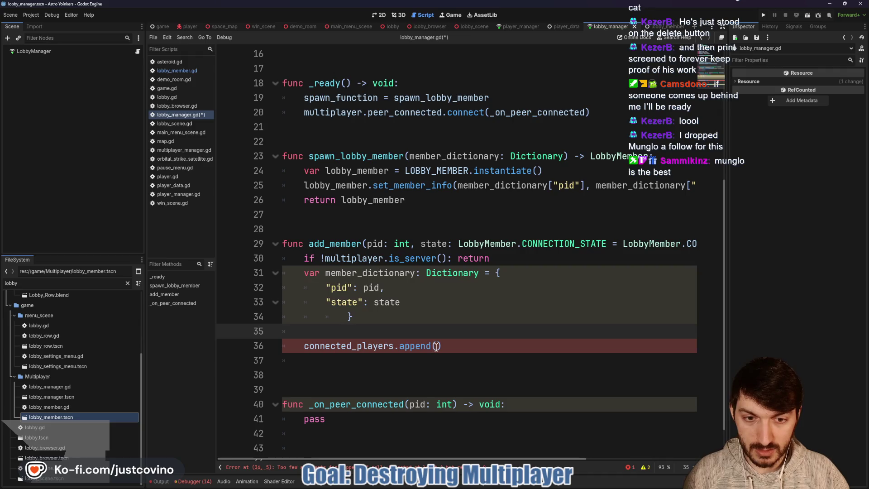
key("ctrl+v")
left_click(420, 327)
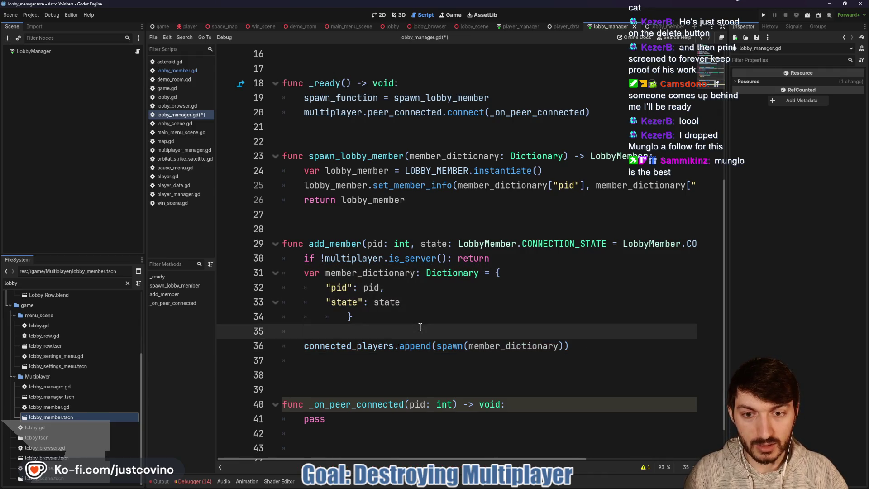
key("BackSpace")
key("BackSpace")
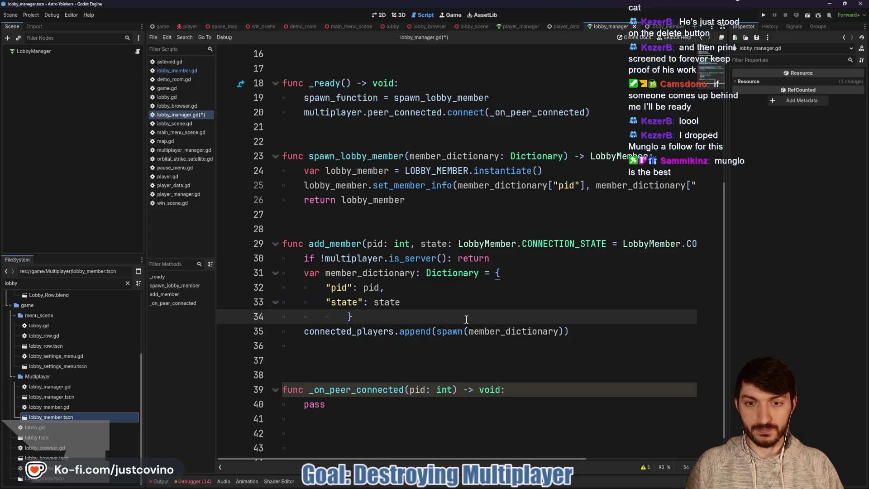
key("ctrl+s")
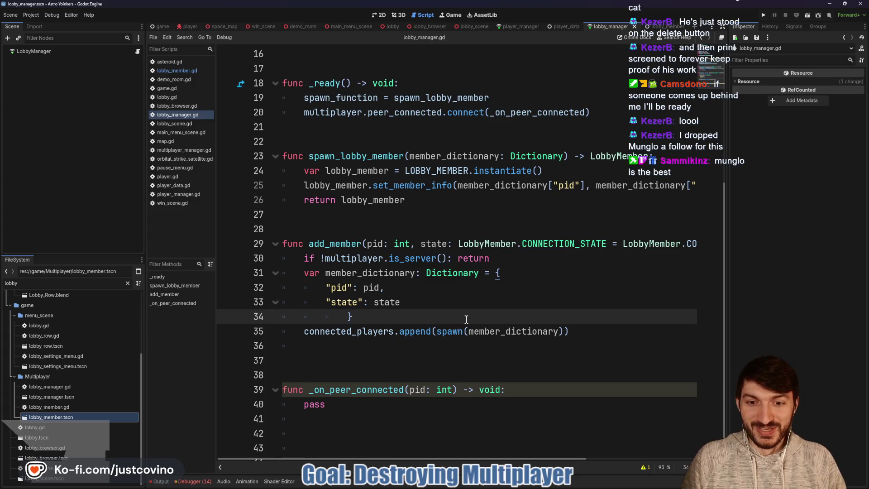
- Assign spawn(member_dictionary) to a new_member variable and delete the old connected_players.append line
key("Return")
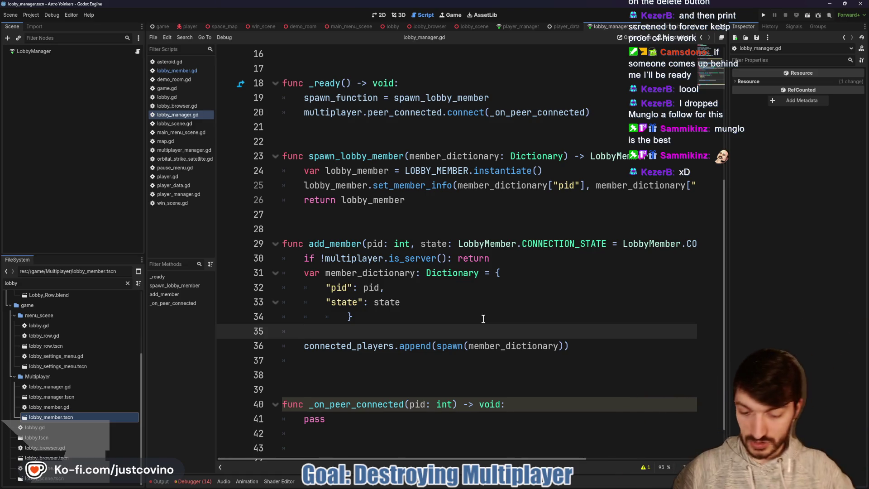
type("new")
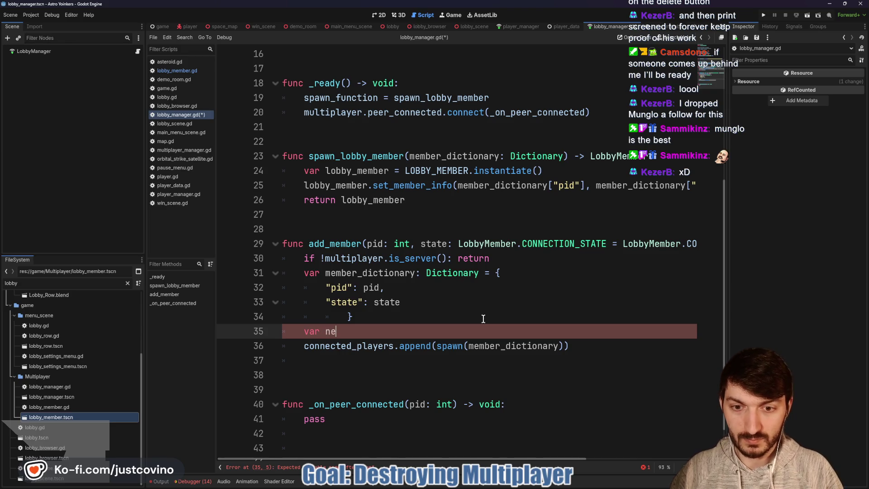
type("_member")
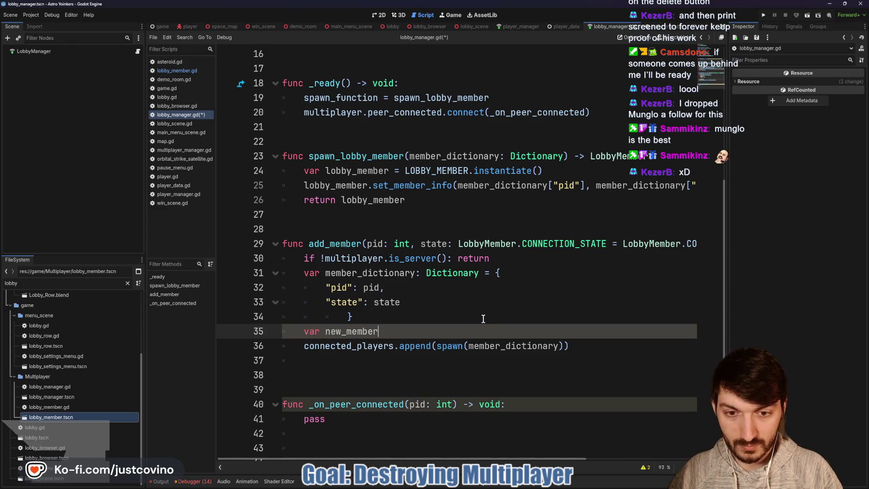
type(" = spa")
key("Return")
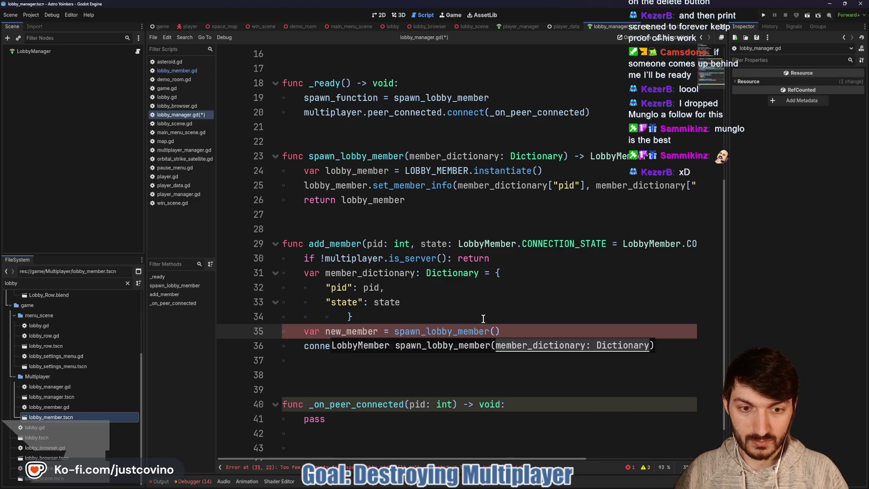
type("memb")
key("Return")
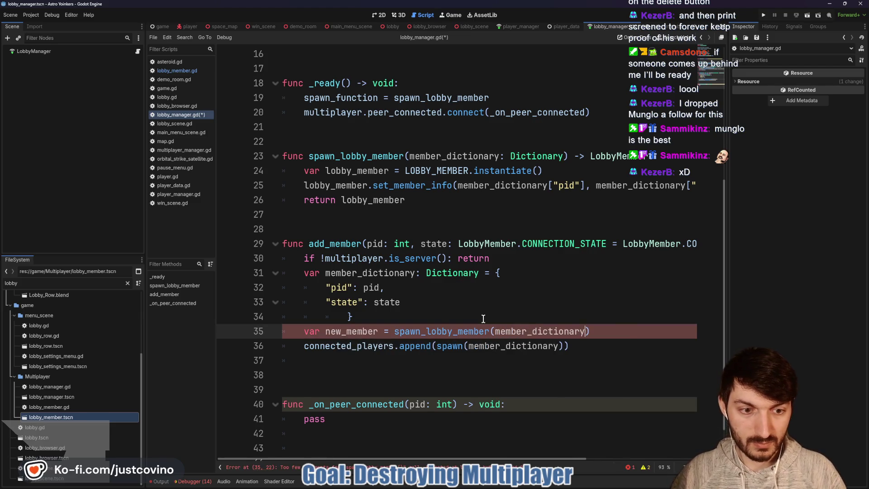
mouse_move(570, 346)
left_mouse_down()
mouse_move(398, 333)
mouse_move(305, 345)
left_mouse_up()
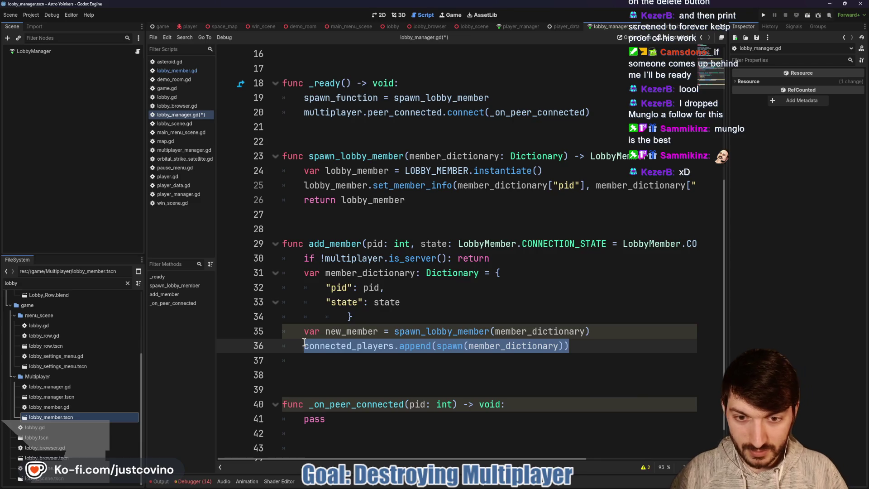
key("BackSpace")
scroll(401, 272, "down", 1)
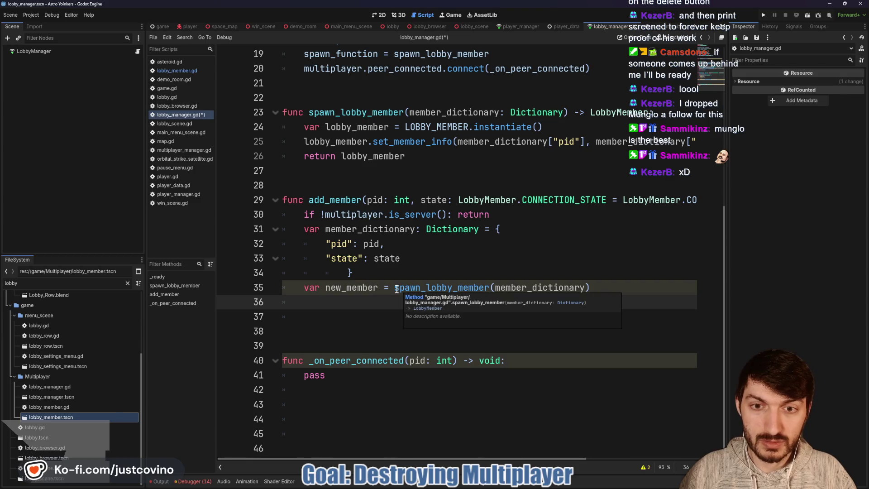
left_click_drag(395, 288, 489, 285)
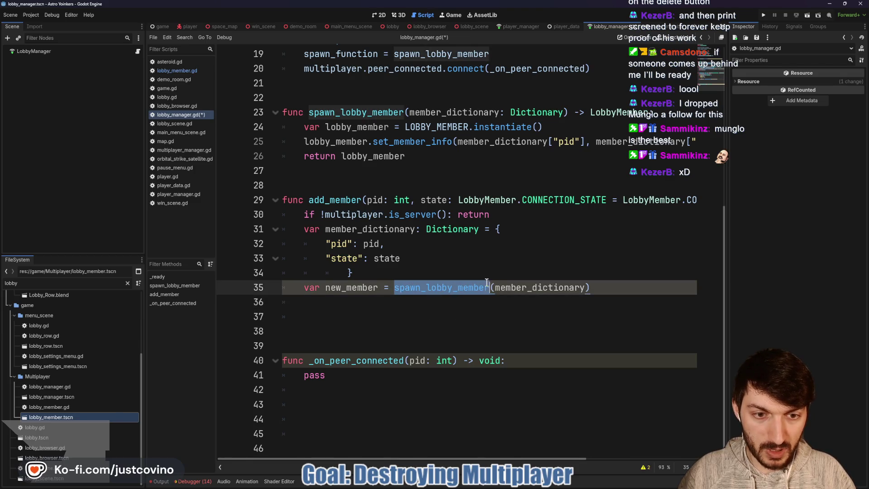
type("spawn")
left_click(551, 289)
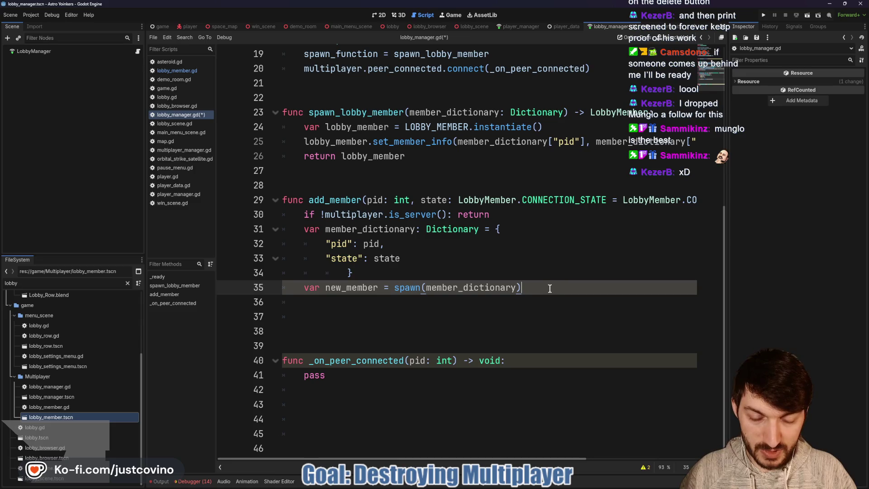
left_click(384, 302)
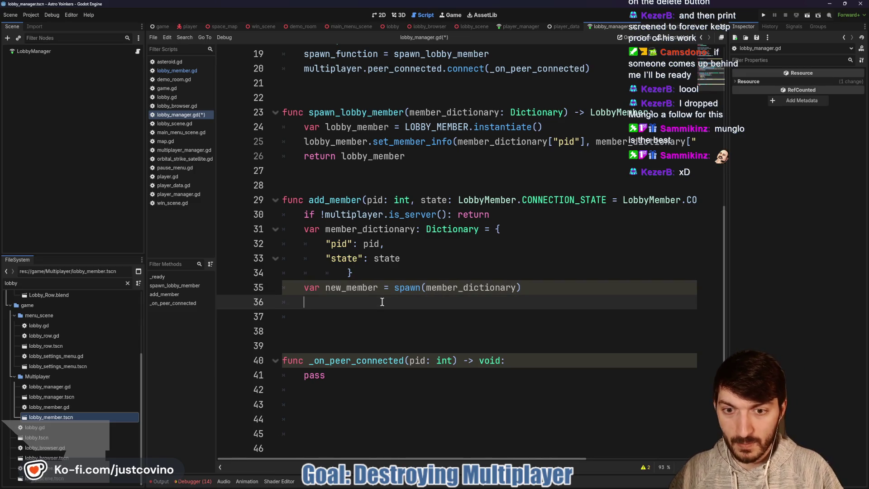
- Add an if check on connected_players.has(new_member) below the new_member line
type("co")
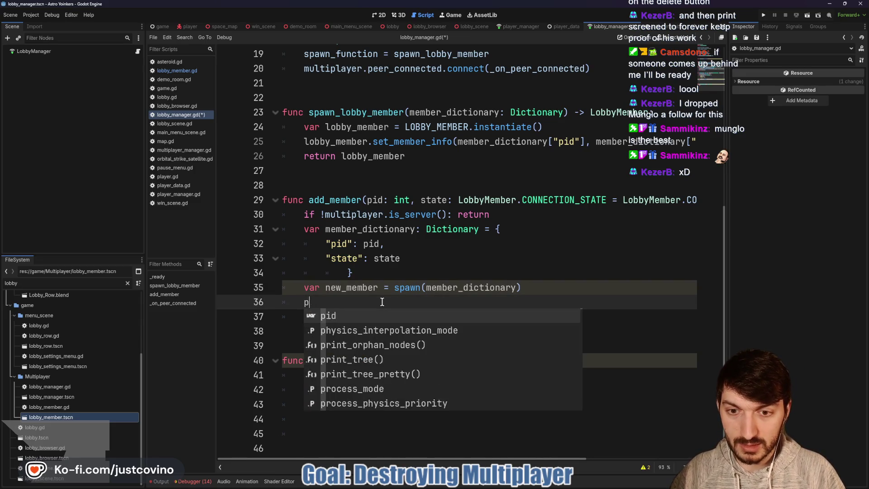
key("Return")
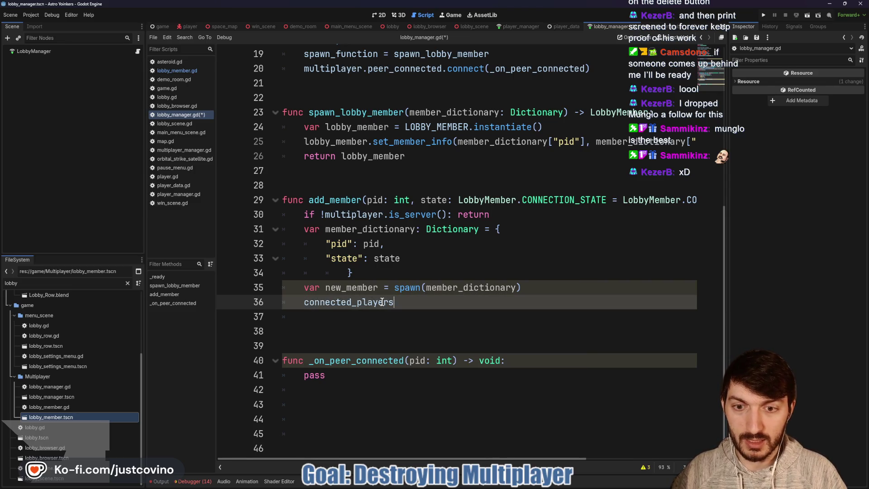
type("if")
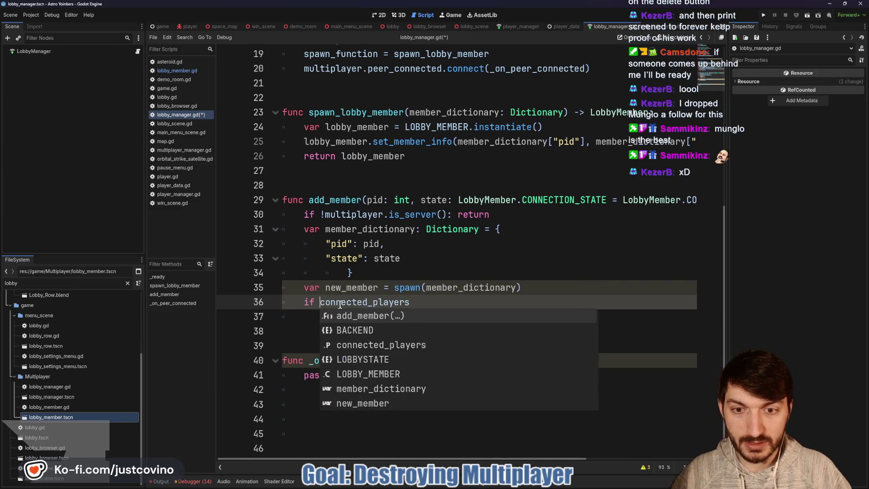
left_click(423, 301)
type(".has")
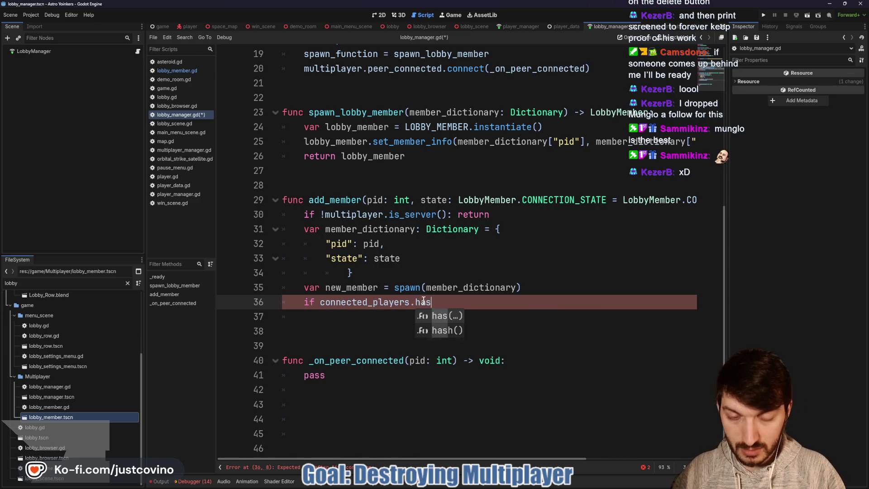
key("Return")
type("new)")
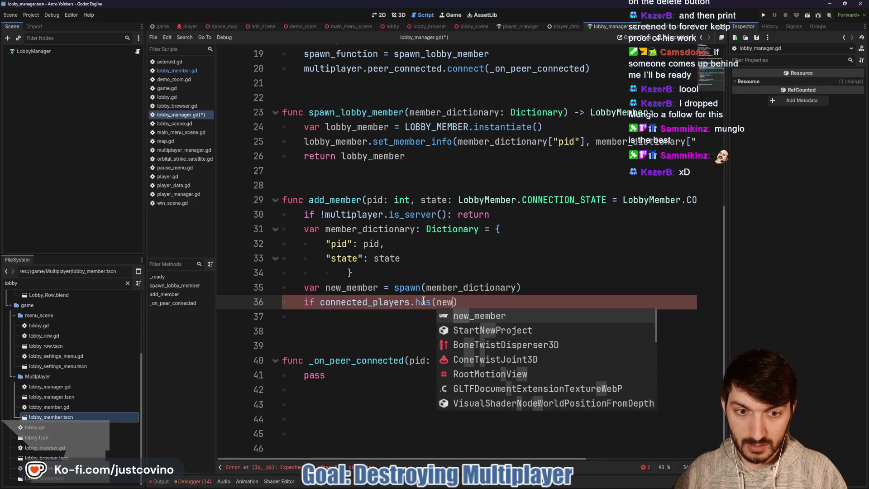
key("Return")
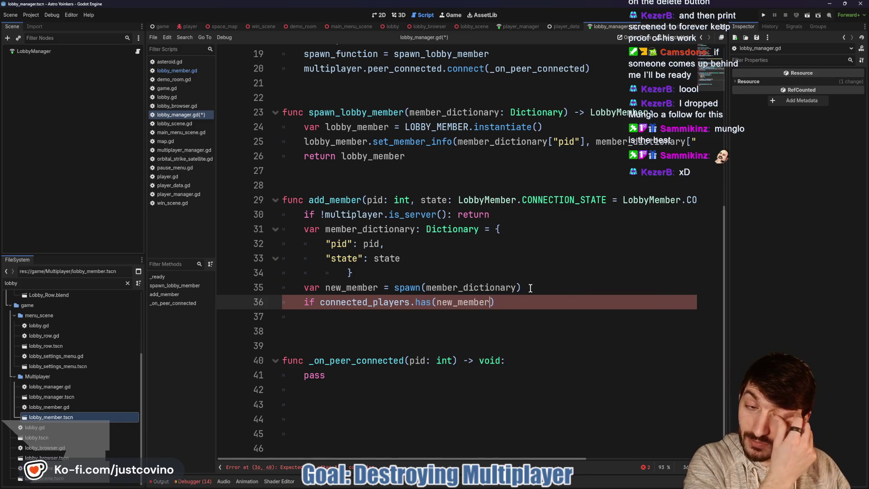
left_click(531, 288)
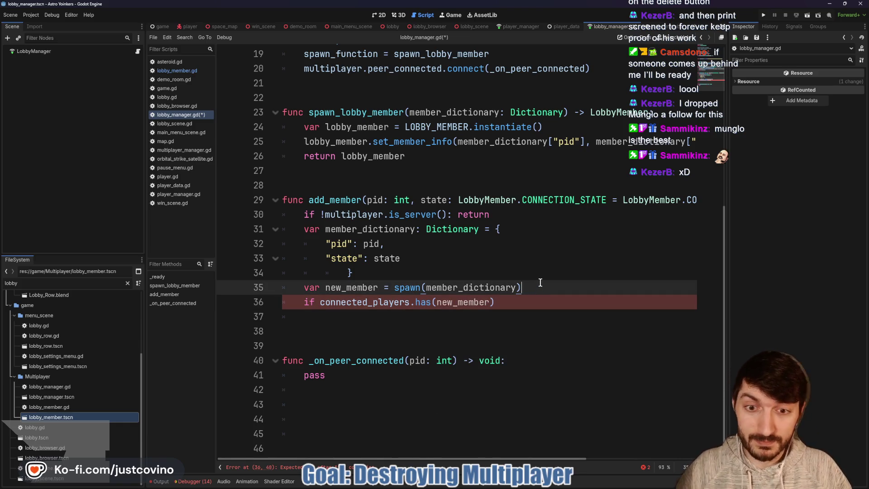
key("Return")
scroll(528, 272, "down", 1)
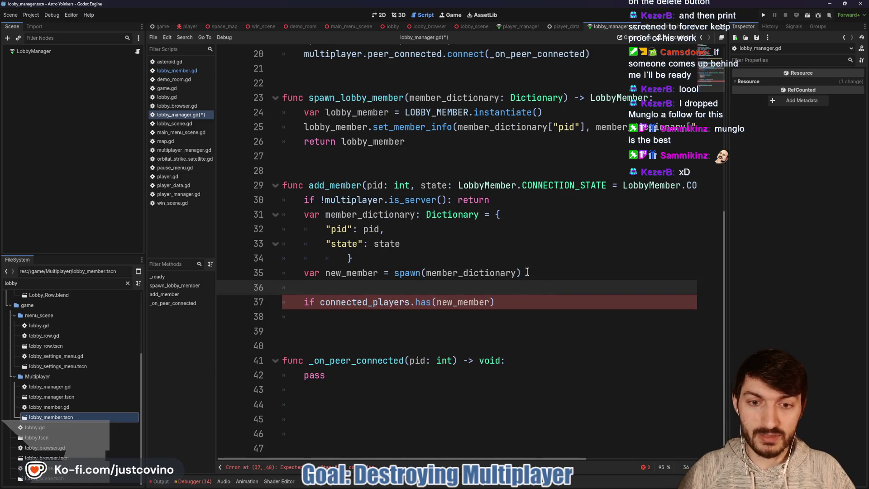
left_click(523, 300)
type(": return")
key("Return")
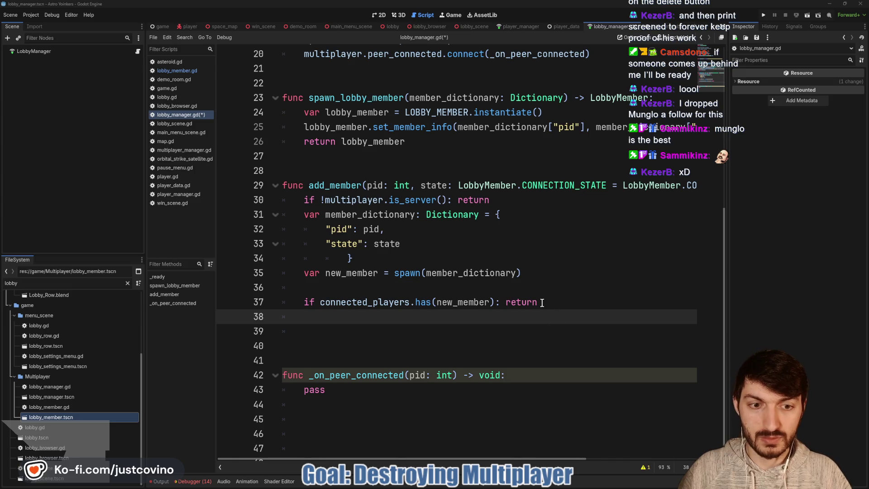
- Finish the already-connected else branch and remove extra blank lines before _on_peer_connected
left_click_drag(539, 302, 502, 301)
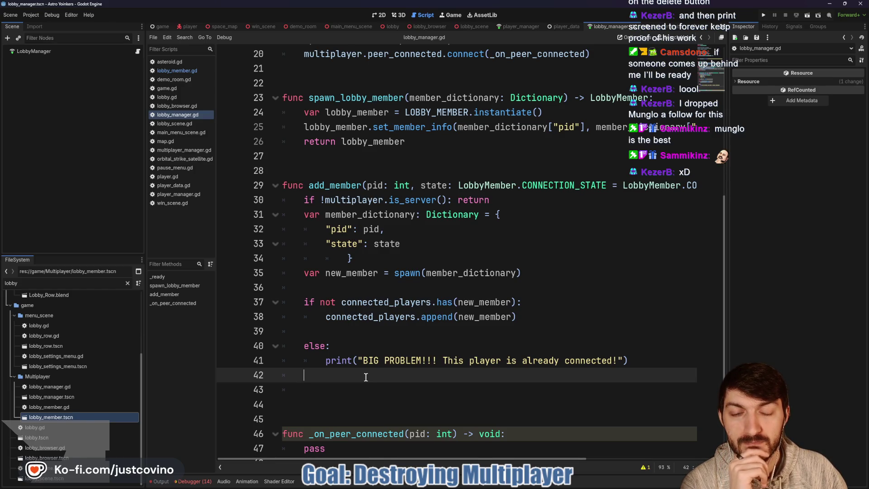
scroll(366, 377, "down", 2)
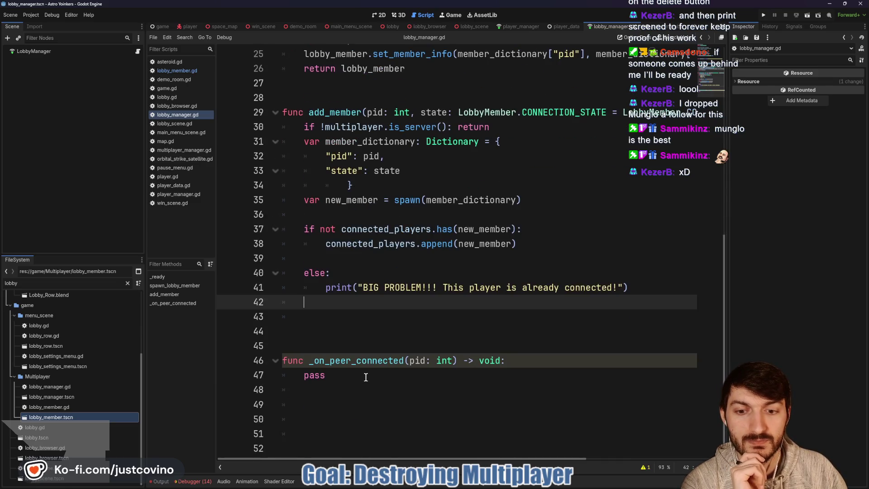
scroll(366, 377, "up", 1)
left_click(345, 361)
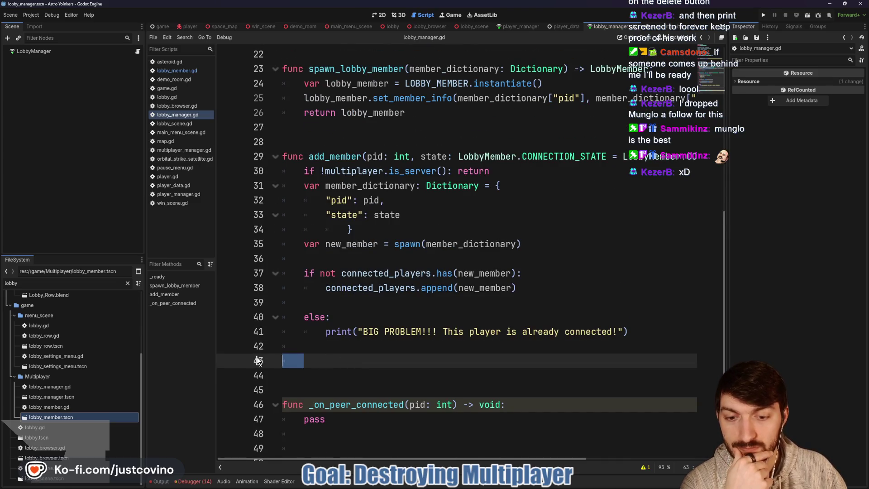
left_click(300, 348)
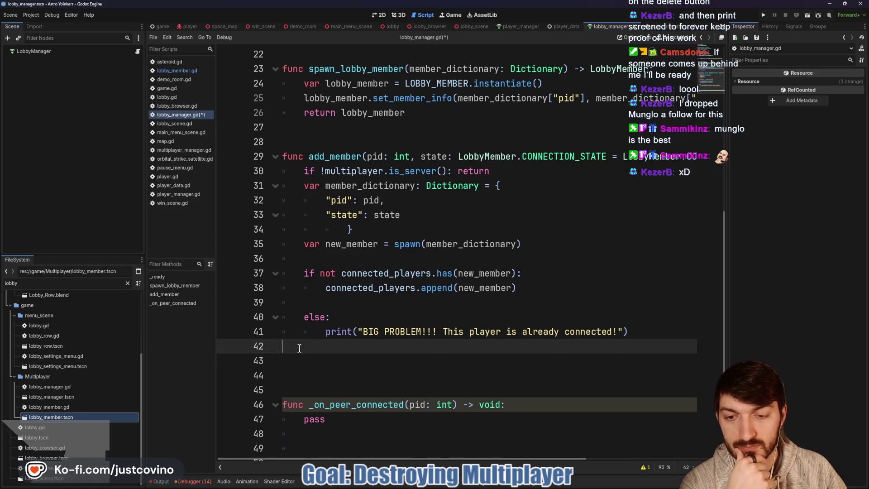
key("Up")
left_click(301, 361)
key("BackSpace")
key("Delete")
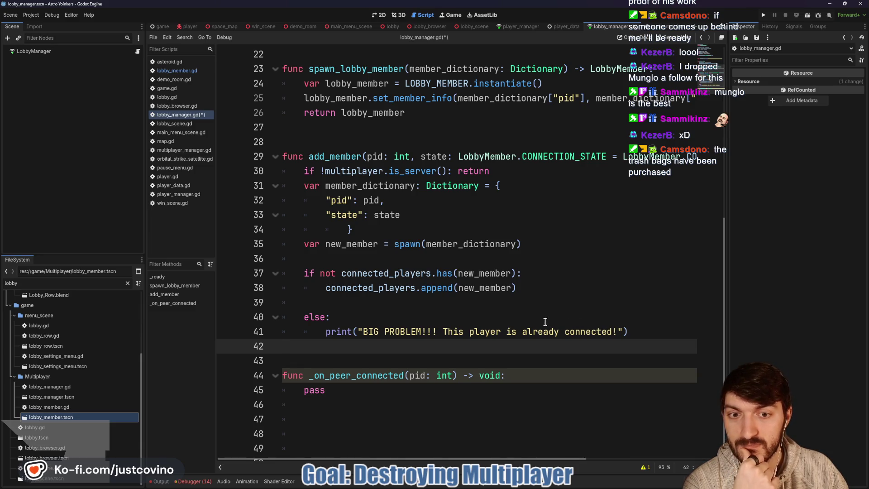
- Replace pass in _on_peer_connected with add_member(pid)
left_click(350, 391)
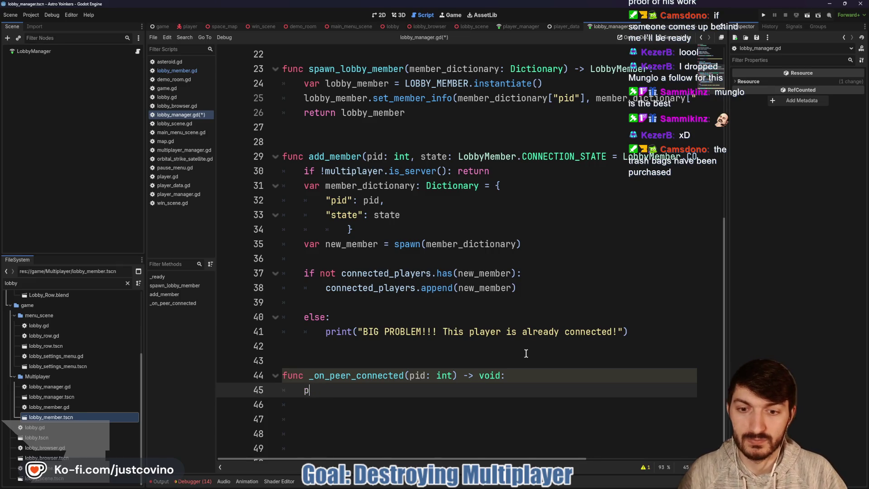
type("add")
key("Return")
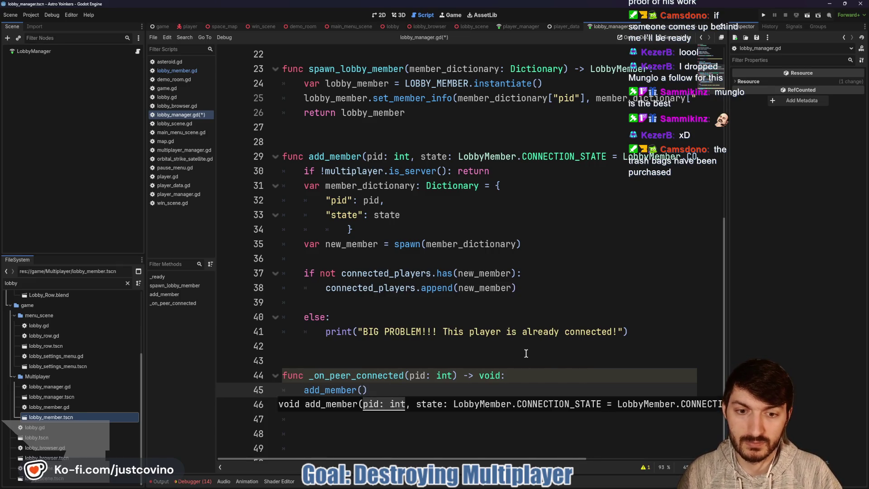
type("pid")
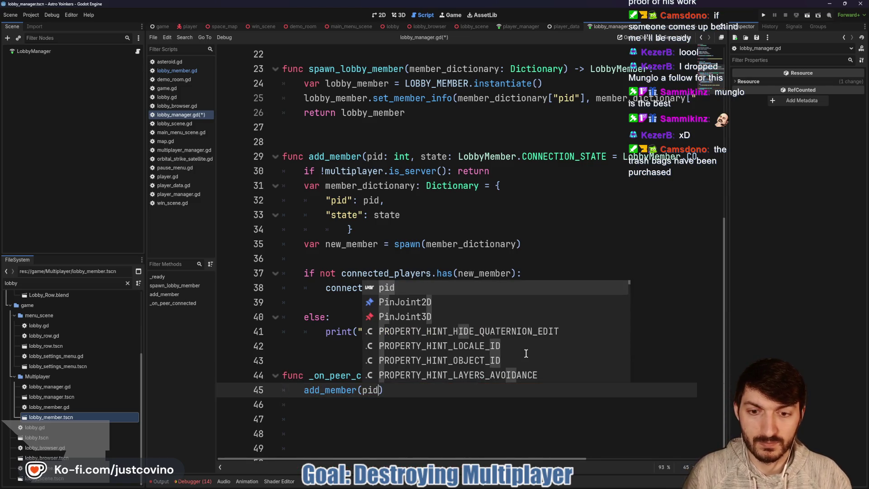
left_click(427, 394)
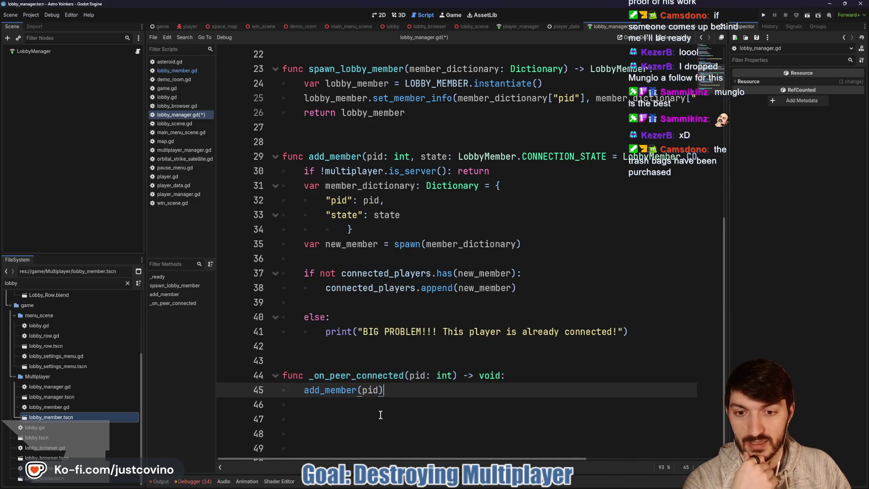
- Delete the trailing empty lines and bring up GitHub's LobbyManager.cs page
scroll(381, 414, "down", 1)
scroll(390, 408, "up", 2)
scroll(403, 397, "down", 2)
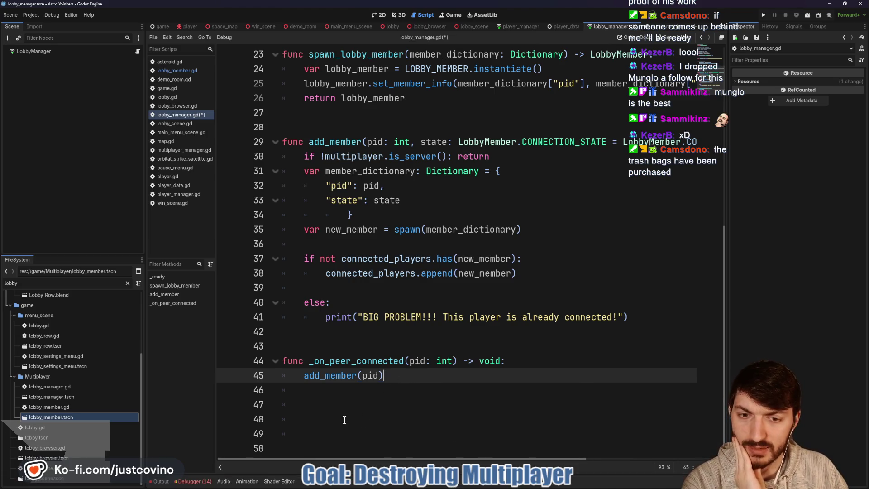
left_click_drag(339, 435, 263, 391)
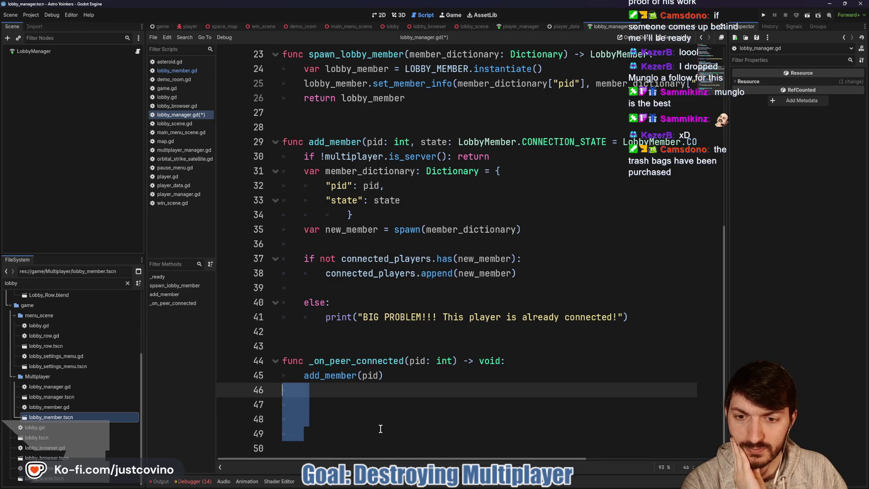
key("BackSpace")
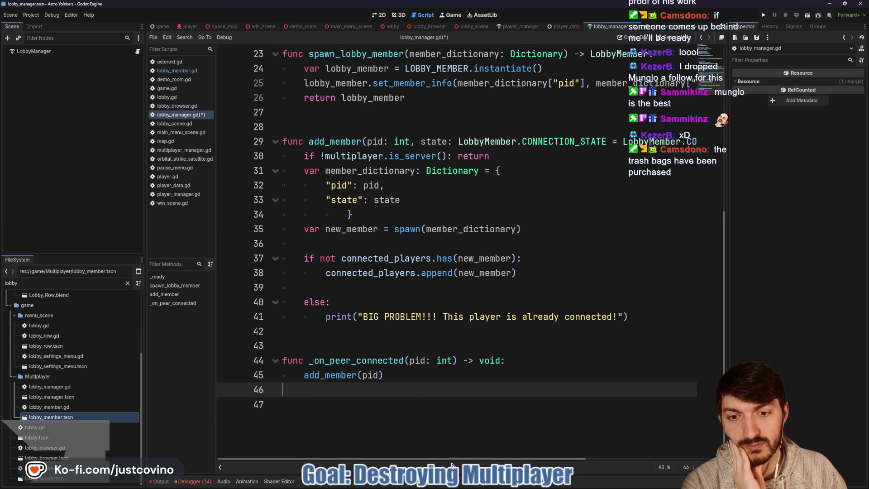
key("alt+Tab")
scroll(357, 256, "down", 2)
scroll(358, 256, "down", 2)
scroll(357, 256, "up", 2)
- Scroll the LobbyManager.cs reference, then bring Godot's lobby_manager.gd editor back in front
scroll(357, 257, "up", 10)
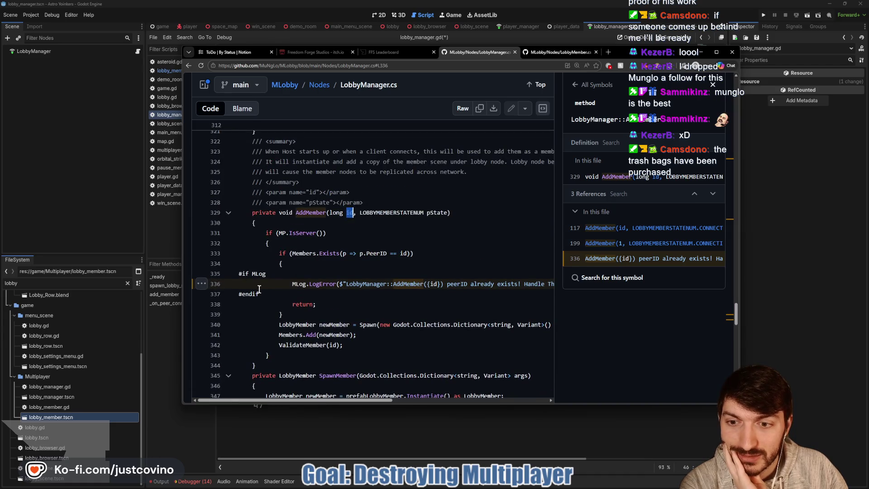
scroll(378, 299, "down", 1)
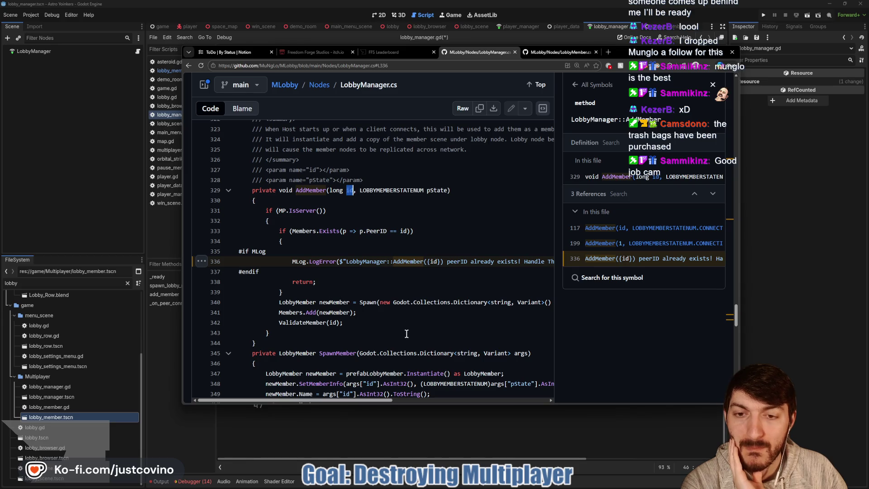
left_click(389, 426)
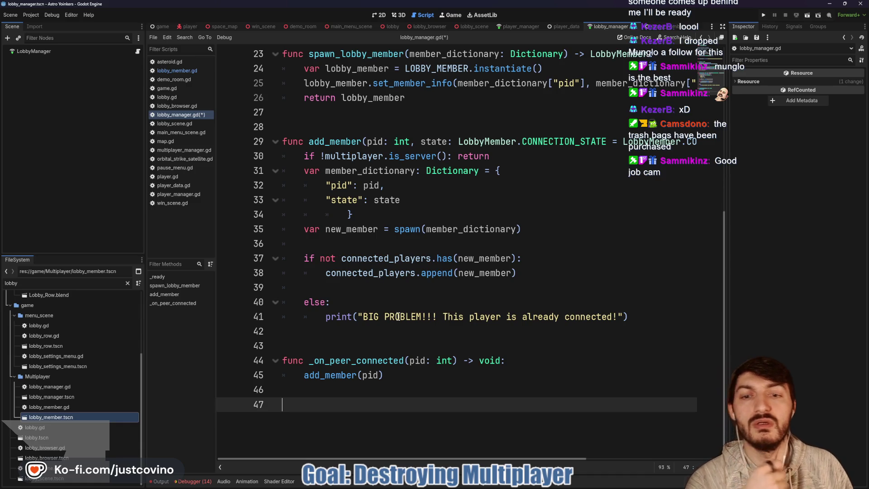
- Save lobby_manager.gd and open multiplayer_manager.gd for reference
left_click(394, 344)
key("ctrl+s")
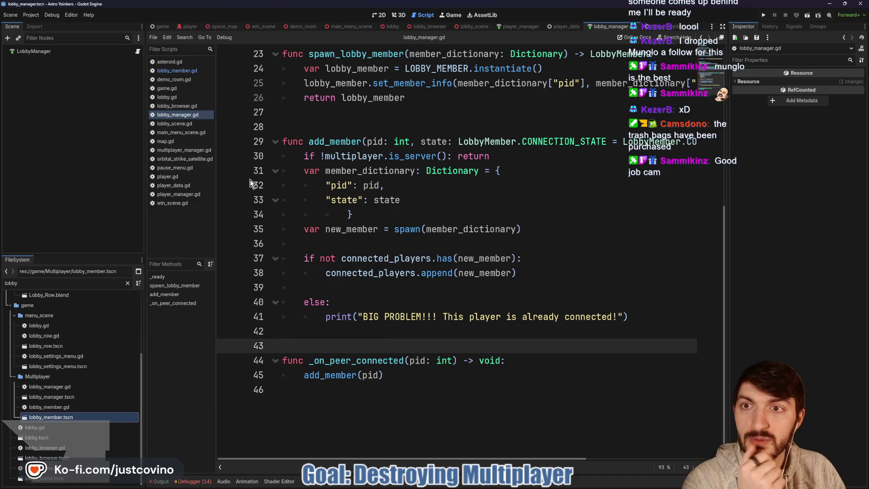
left_click(178, 152)
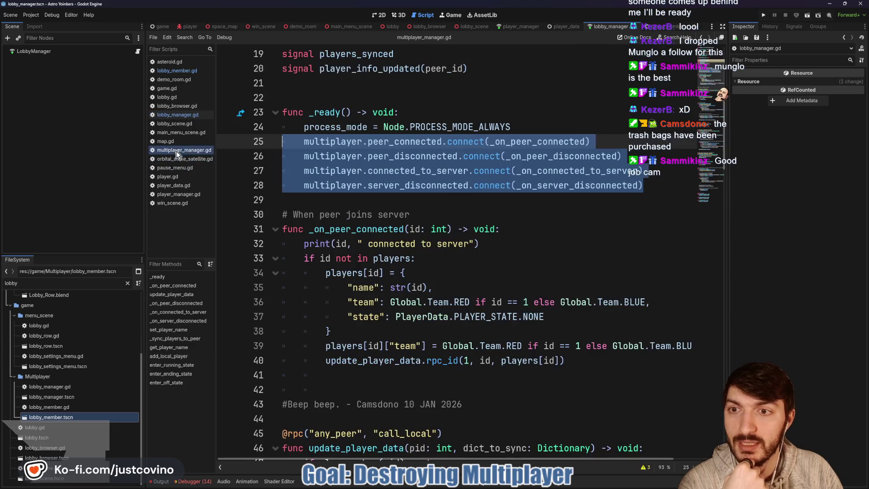
left_click(448, 186)
- Read through multiplayer_manager.gd, then switch to the lobby_member.gd script
scroll(507, 230, "down", 5)
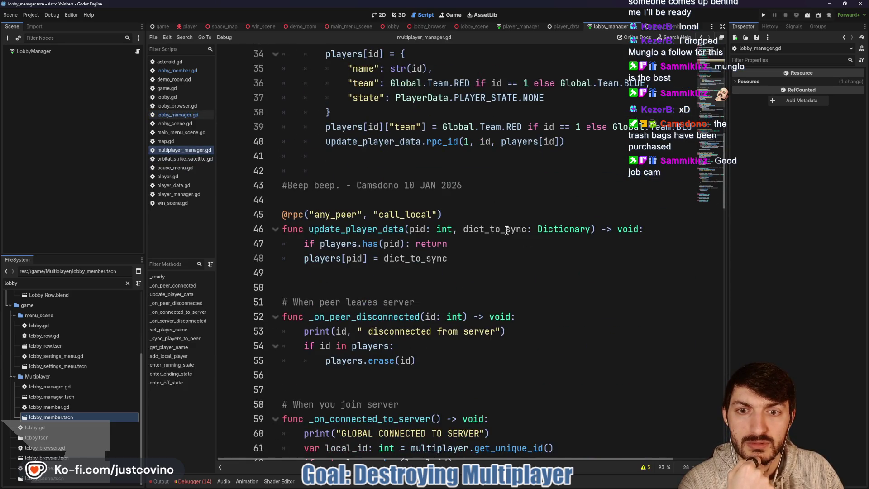
scroll(507, 230, "down", 5)
scroll(507, 230, "down", 5)
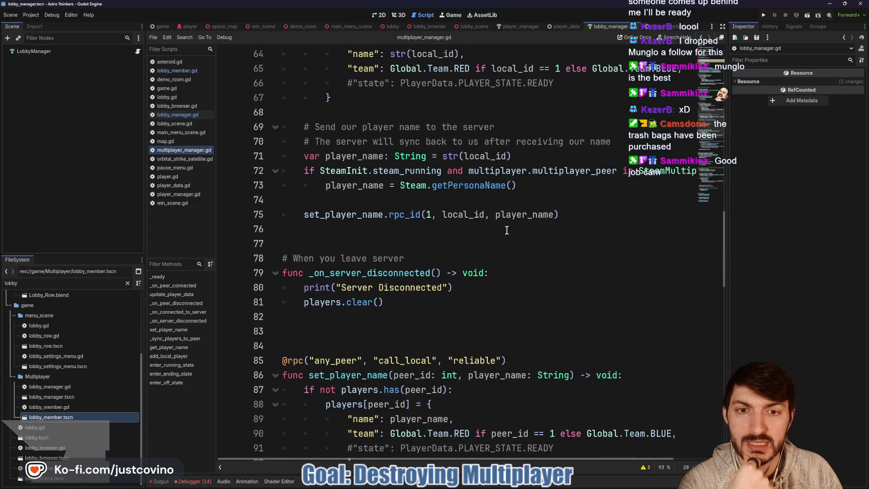
scroll(438, 217, "down", 4)
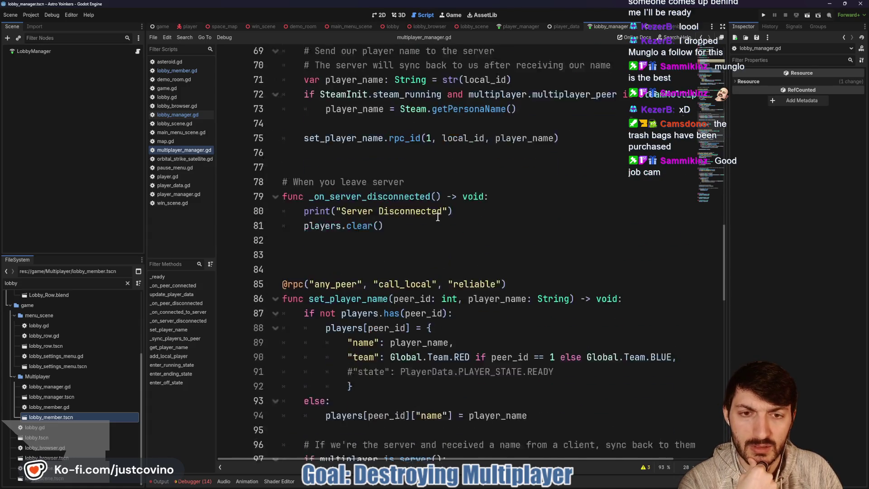
scroll(437, 218, "down", 4)
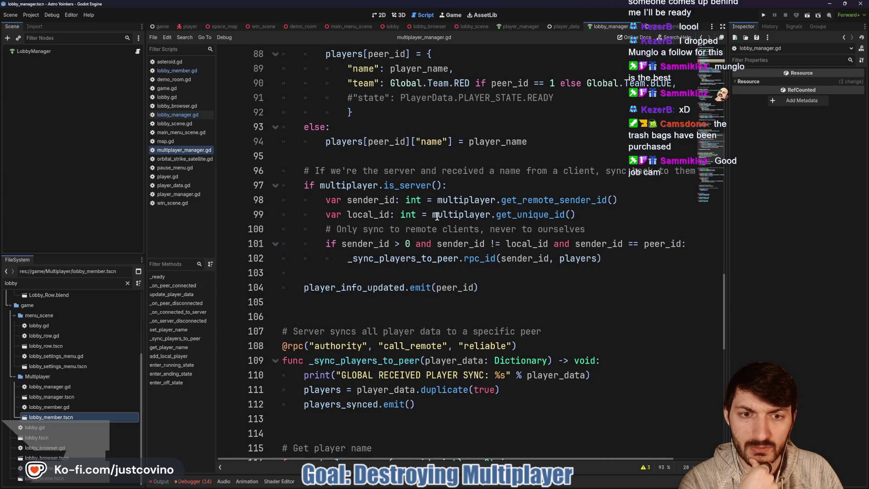
scroll(436, 215, "down", 3)
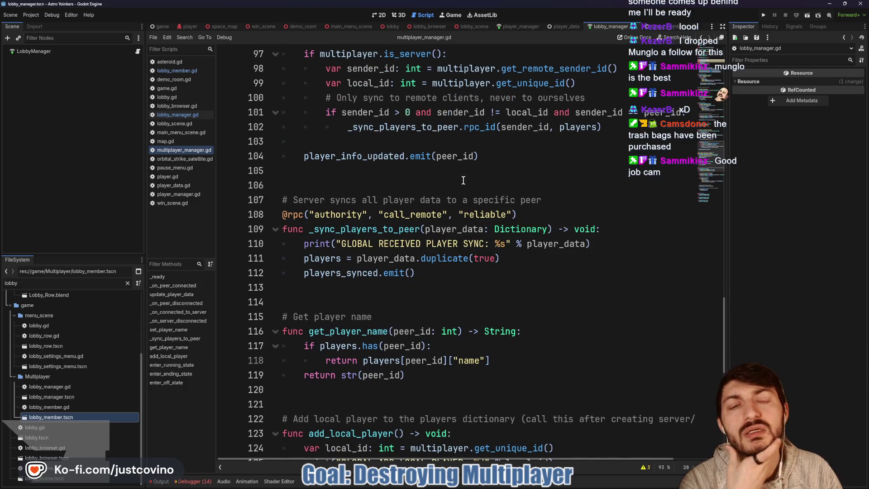
scroll(460, 181, "down", 3)
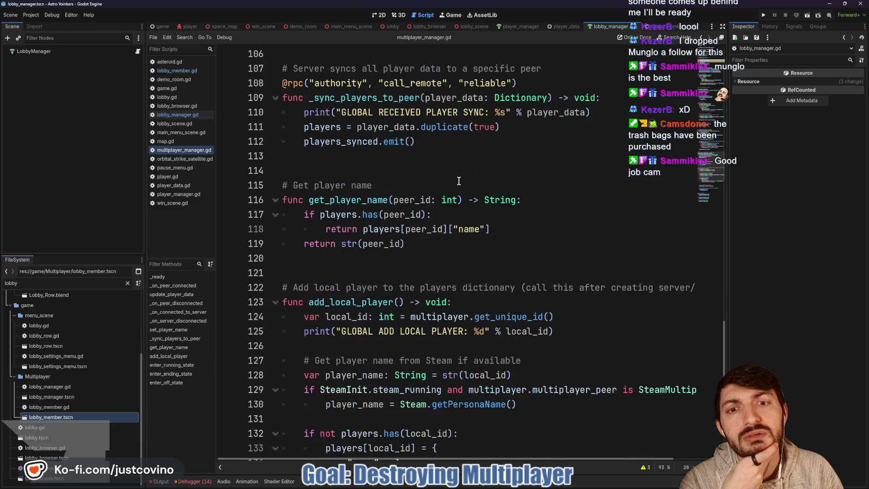
scroll(459, 181, "down", 1)
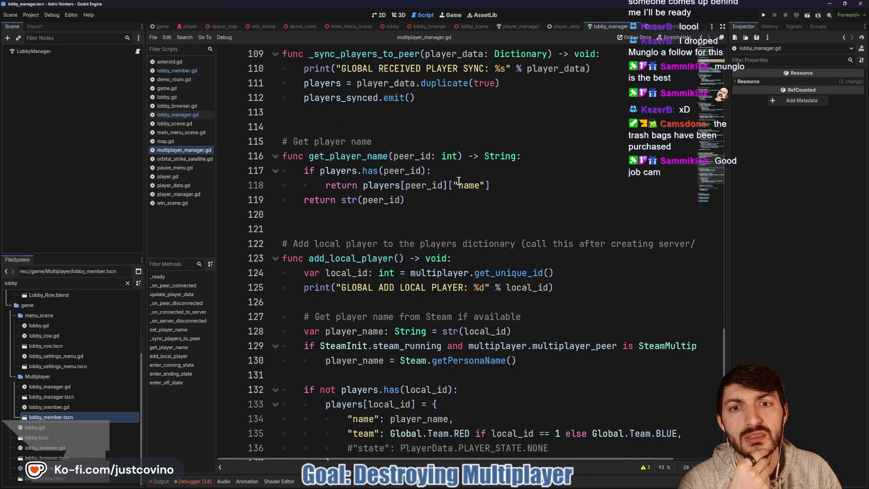
scroll(458, 181, "down", 2)
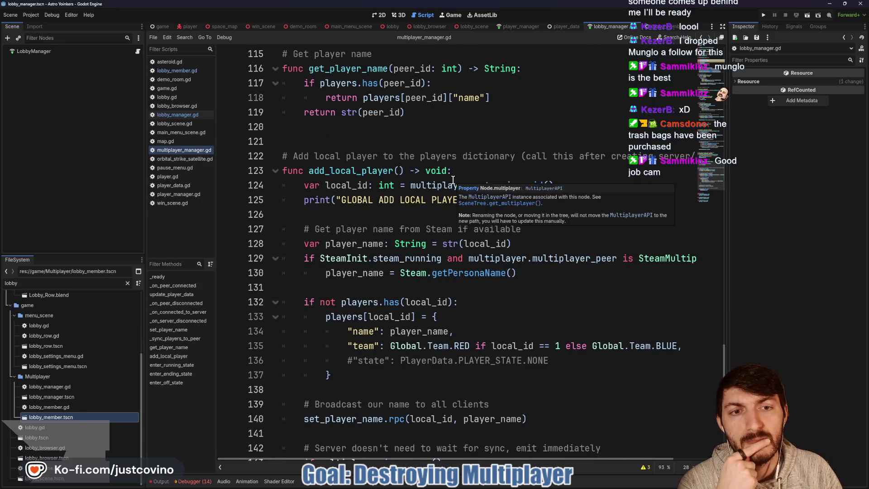
scroll(457, 190, "down", 2)
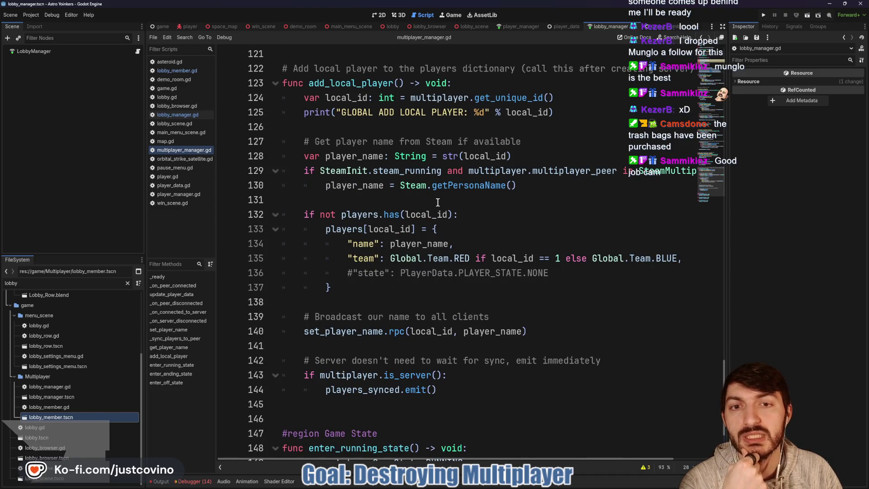
scroll(438, 203, "down", 3)
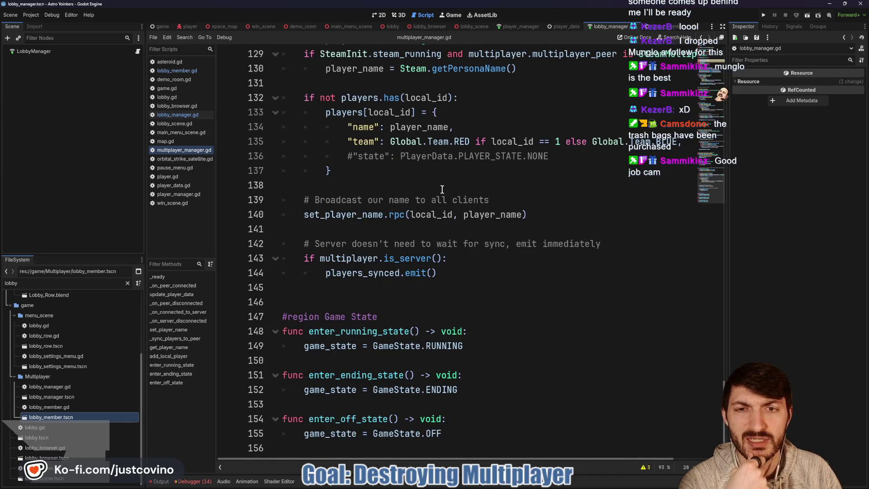
scroll(454, 190, "up", 9)
left_click(657, 28)
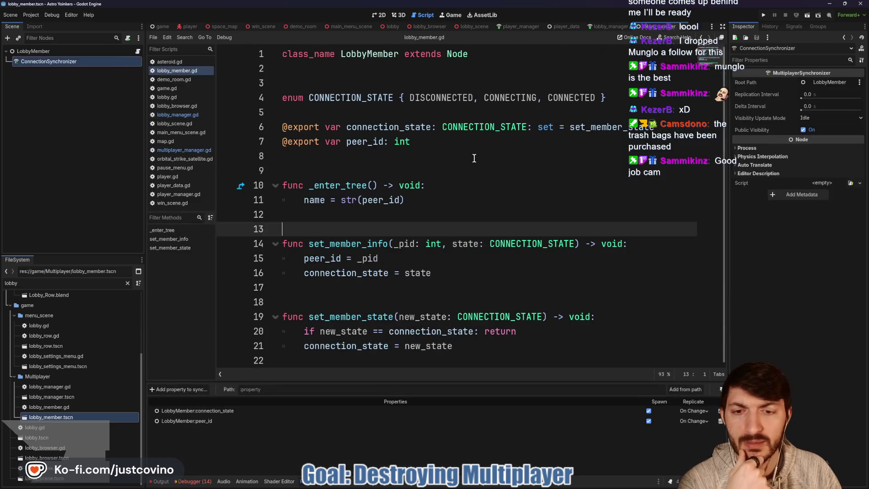
- Inspect the lobby_member.gd resource, then return to lobby_manager.gd and review _on_peer_connected
left_click(419, 292)
left_click(139, 52)
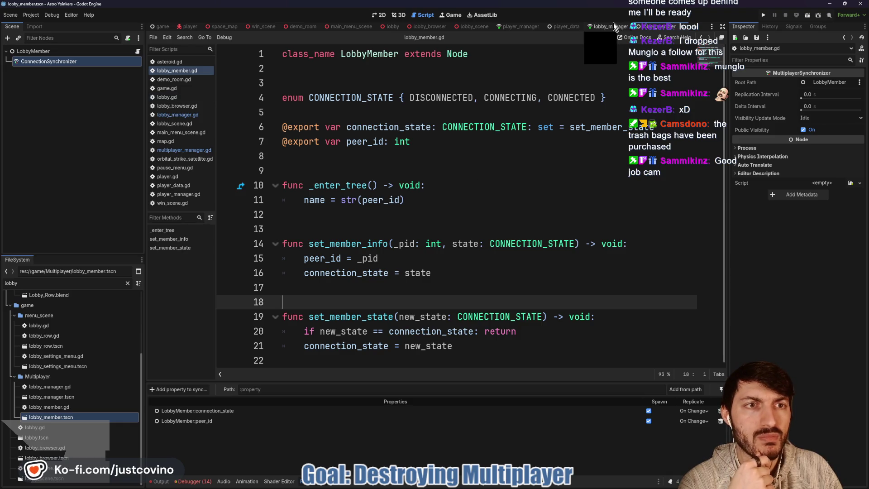
left_click(614, 26)
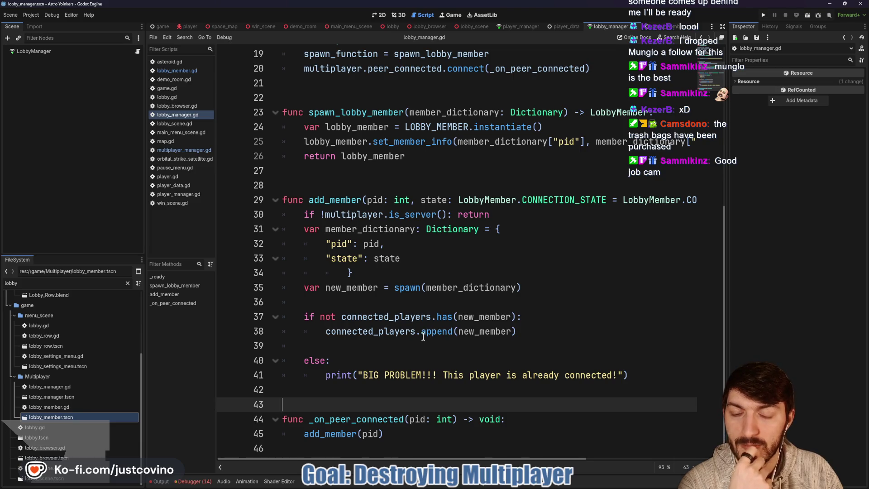
mouse_move(420, 334)
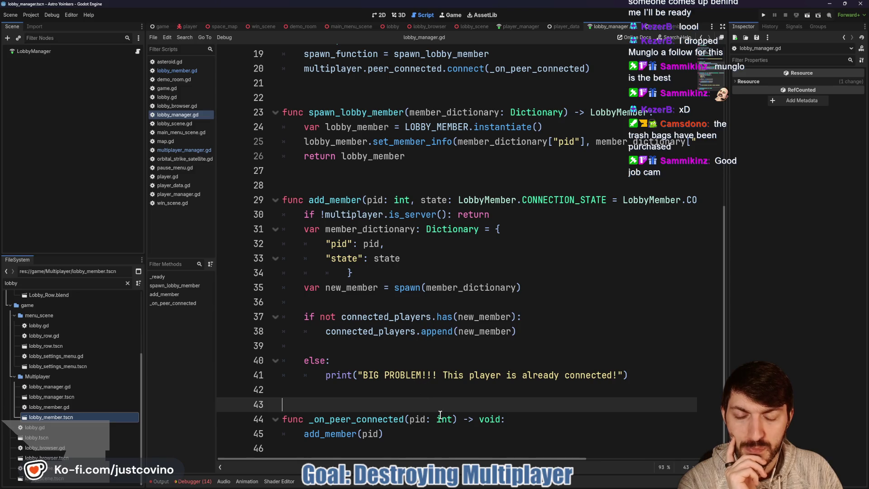
scroll(443, 353, "up", 4)
scroll(443, 352, "up", 2)
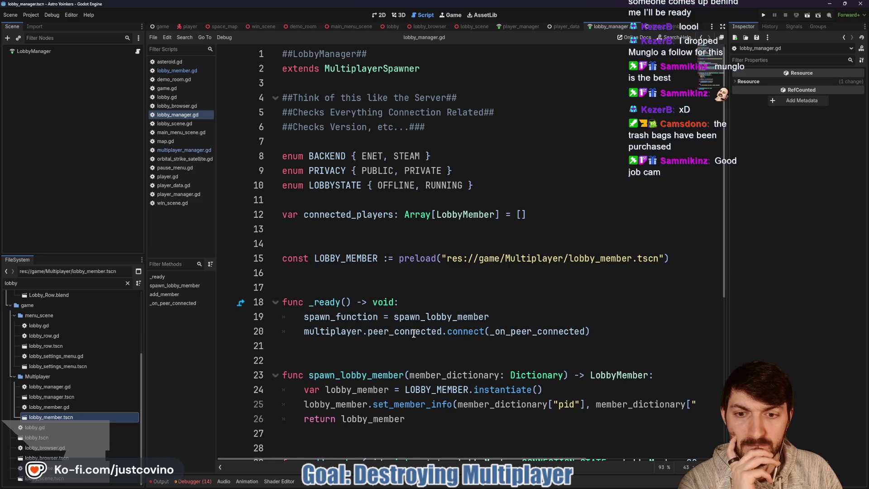
scroll(414, 334, "down", 4)
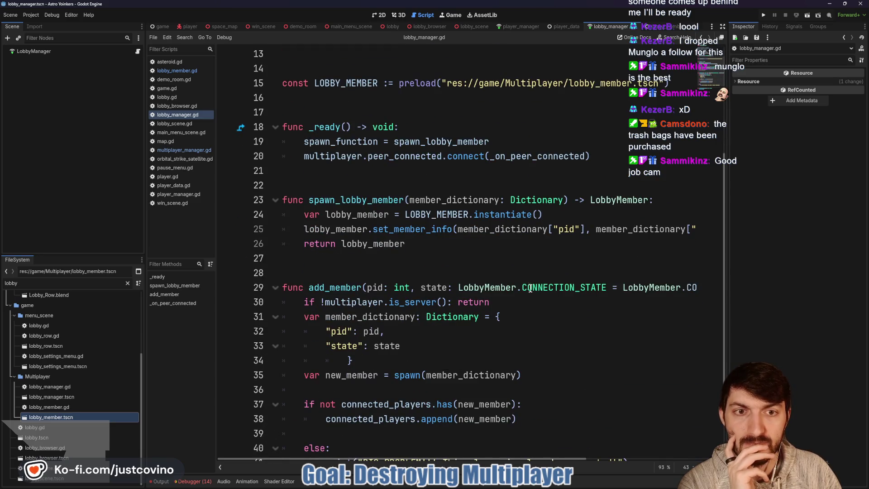
scroll(543, 277, "down", 2)
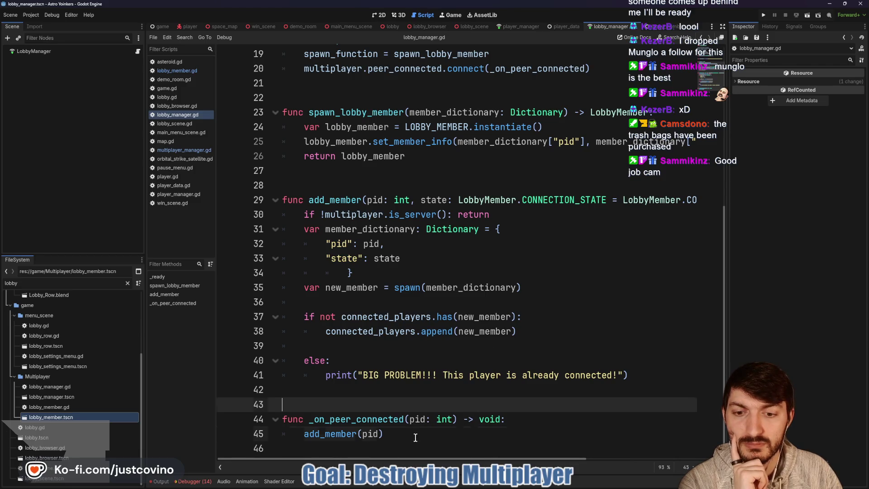
left_click_drag(390, 435, 277, 414)
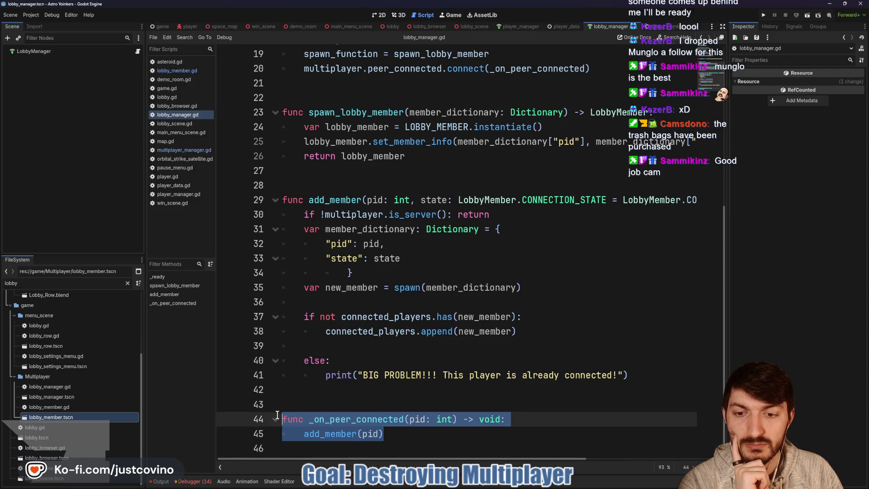
left_click(402, 433)
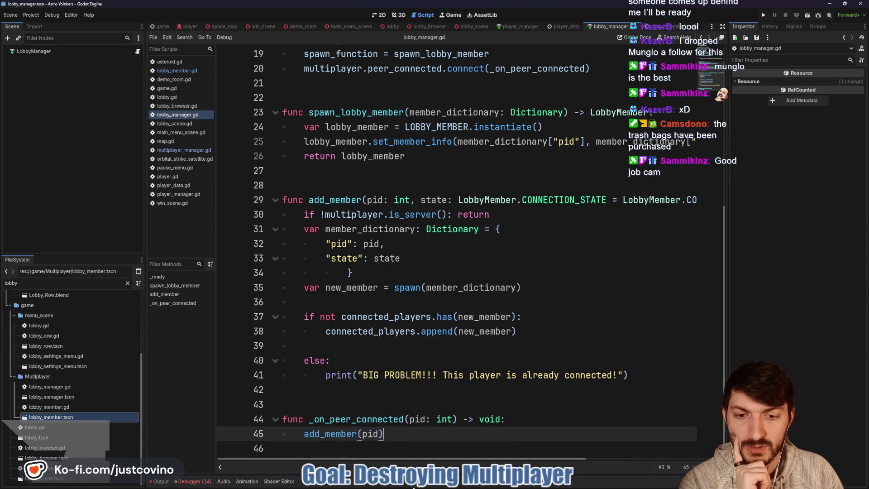
mouse_move(478, 485)
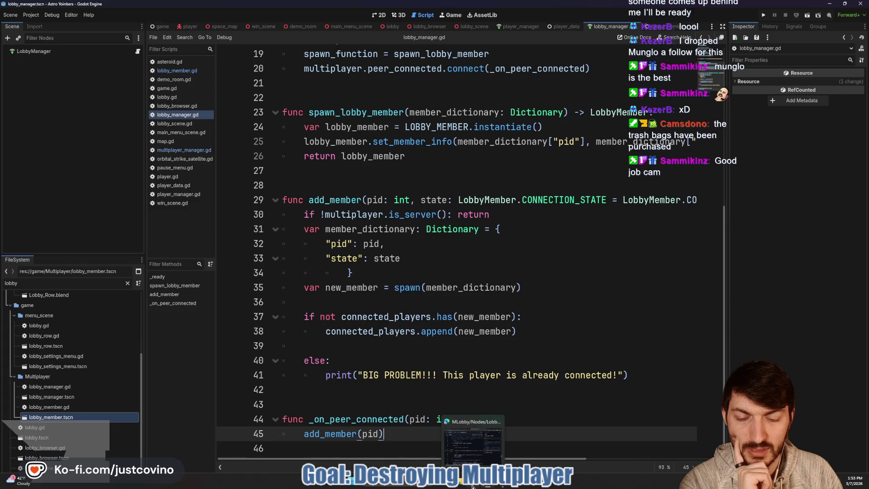
left_click(467, 446)
scroll(517, 322, "up", 20)
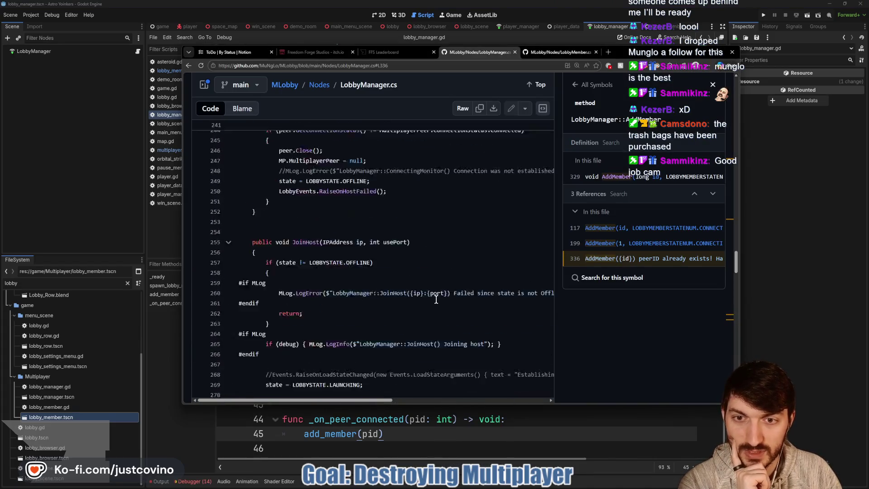
scroll(436, 300, "up", 20)
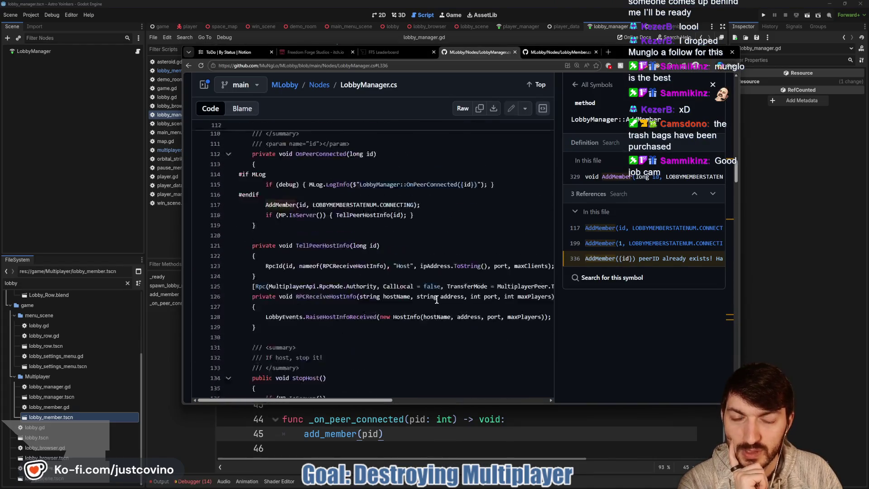
scroll(437, 300, "up", 9)
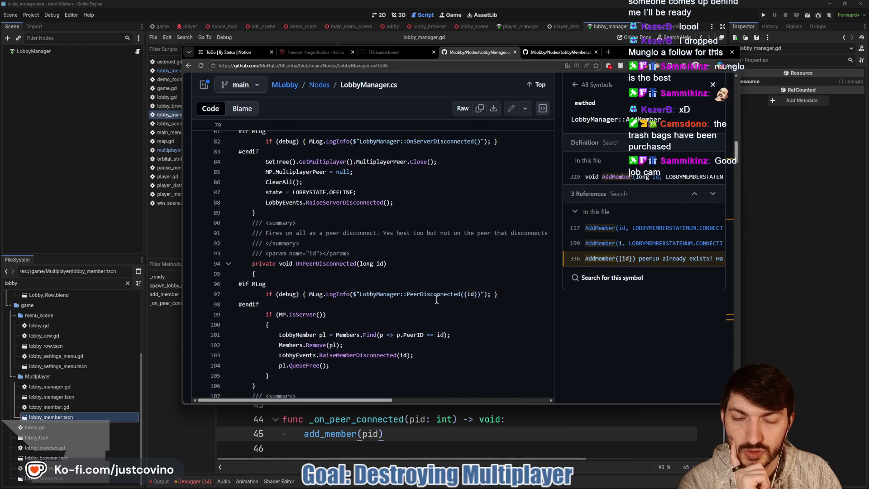
scroll(437, 299, "up", 11)
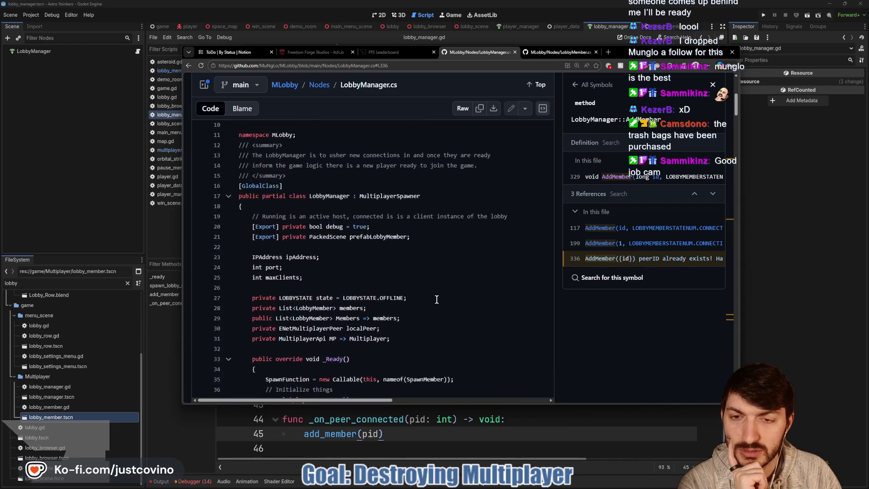
scroll(437, 300, "down", 4)
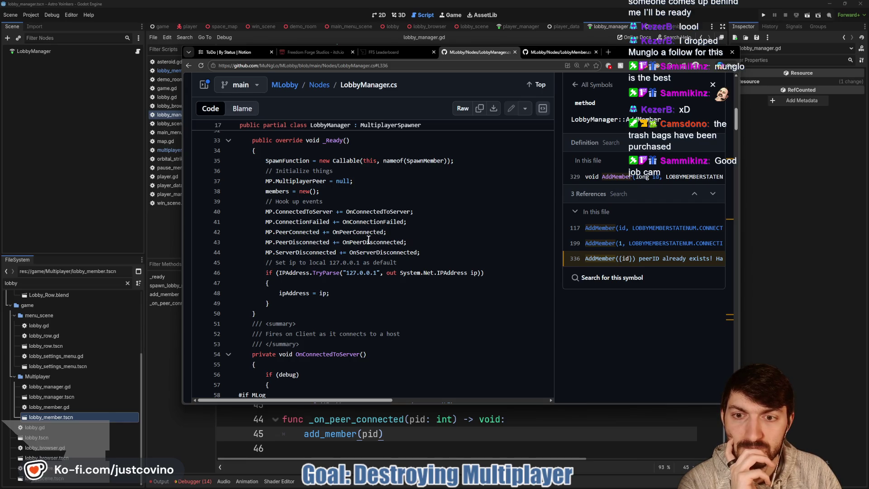
left_click(801, 299)
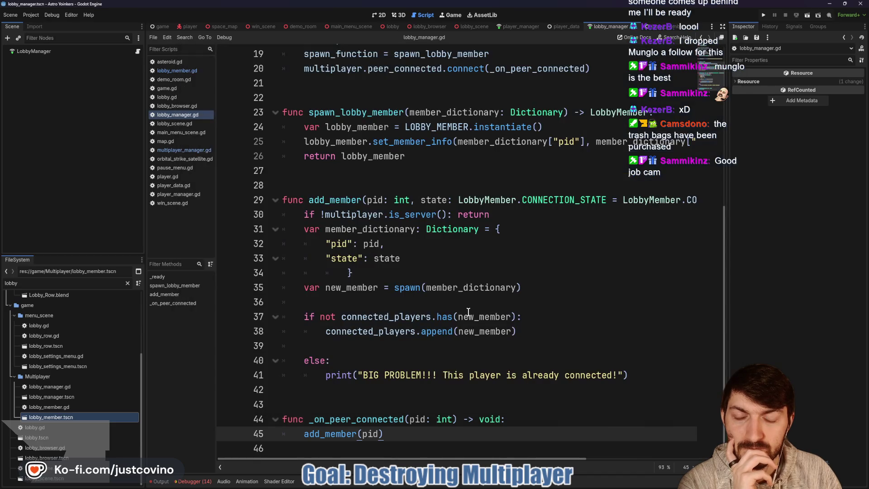
- Select the connected_players.append(new_member) line, then move to the blank line after add_member
left_click_drag(521, 339, 302, 333)
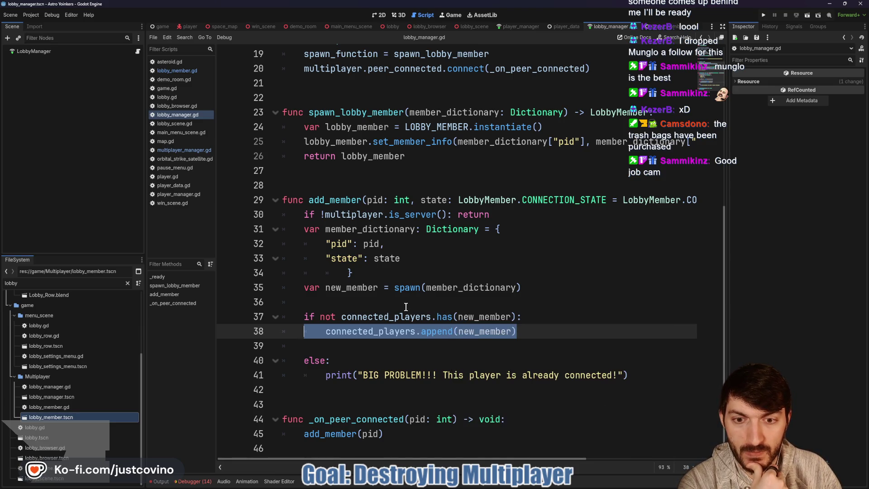
left_click(307, 393)
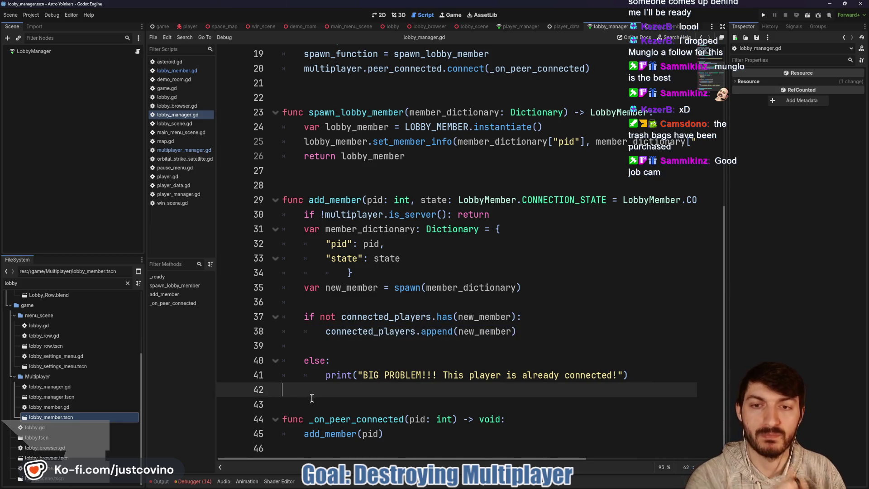
- Declare func validate_member(pid: int) -> void: below add_member and open a new line in add_member
key("Return")
key("Return")
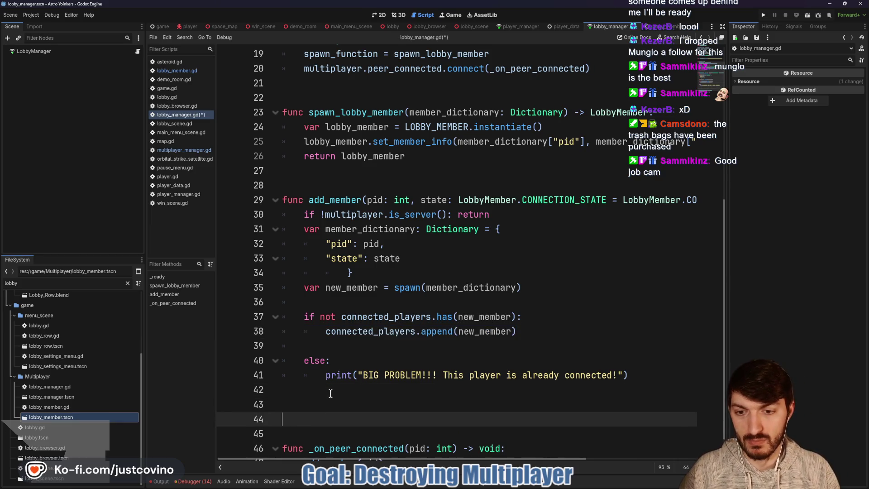
type("func ")
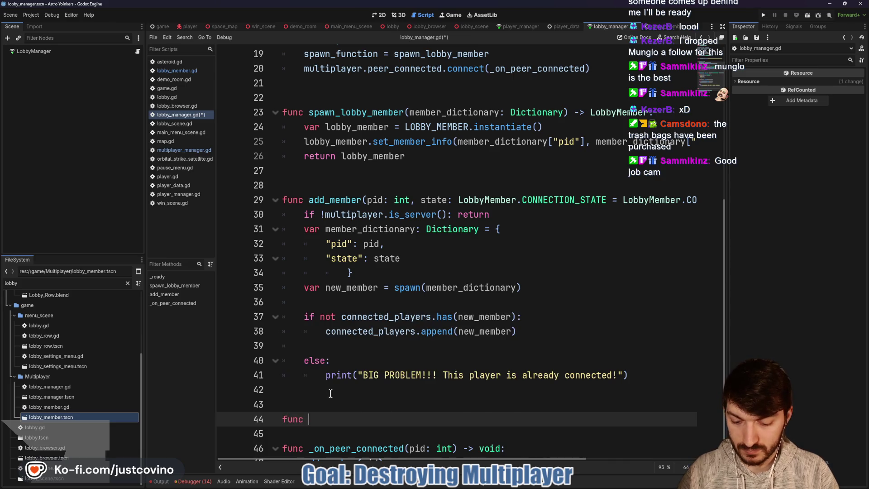
type("validate_member()")
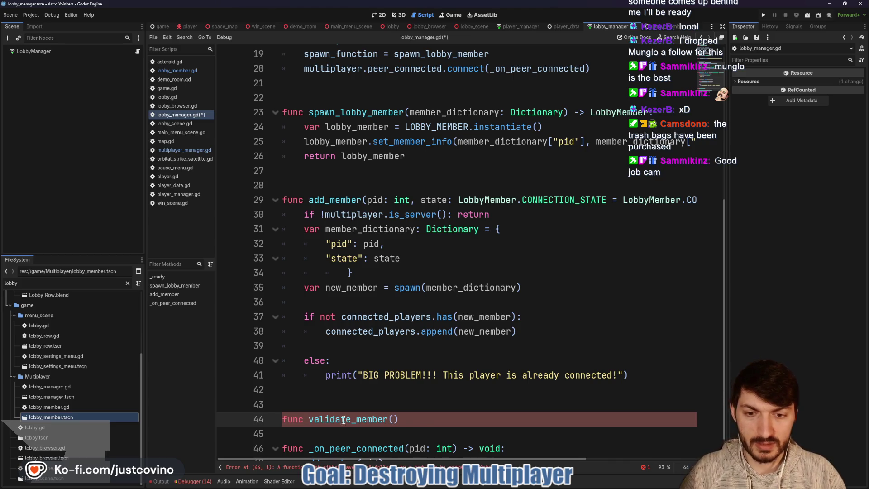
key("Return")
key("Return")
left_click(350, 401)
key("Down")
key("Down")
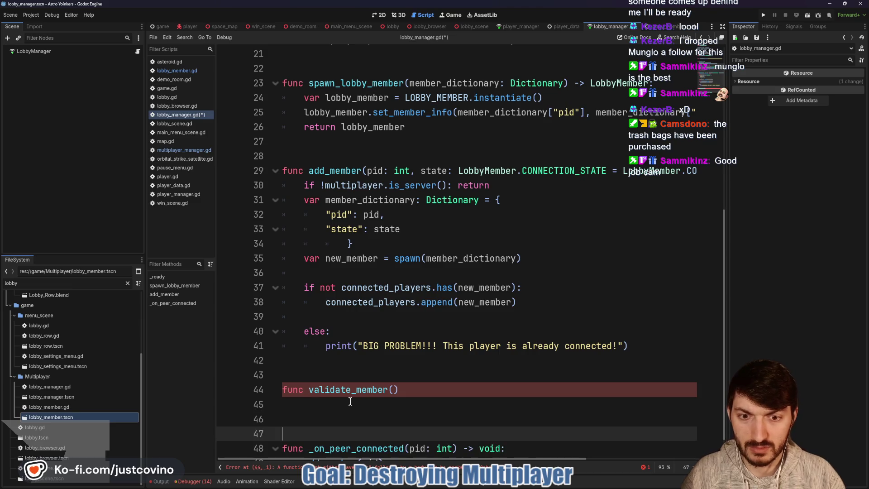
left_click(427, 388)
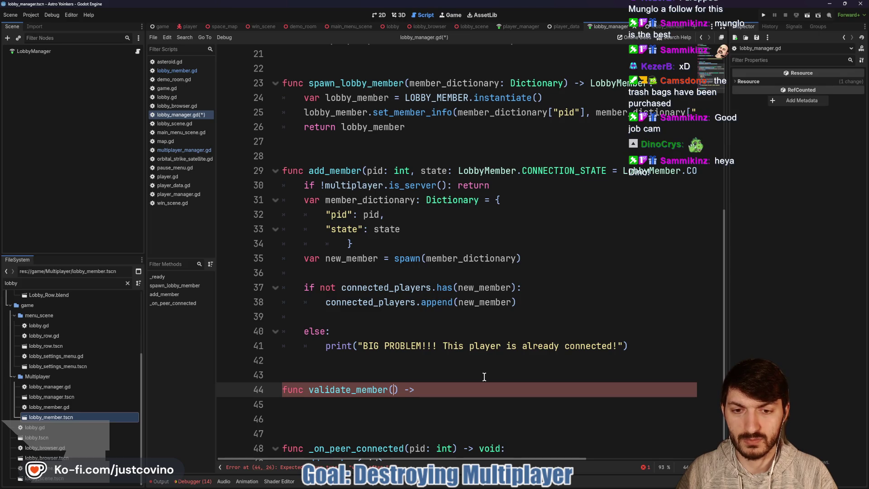
type("member")
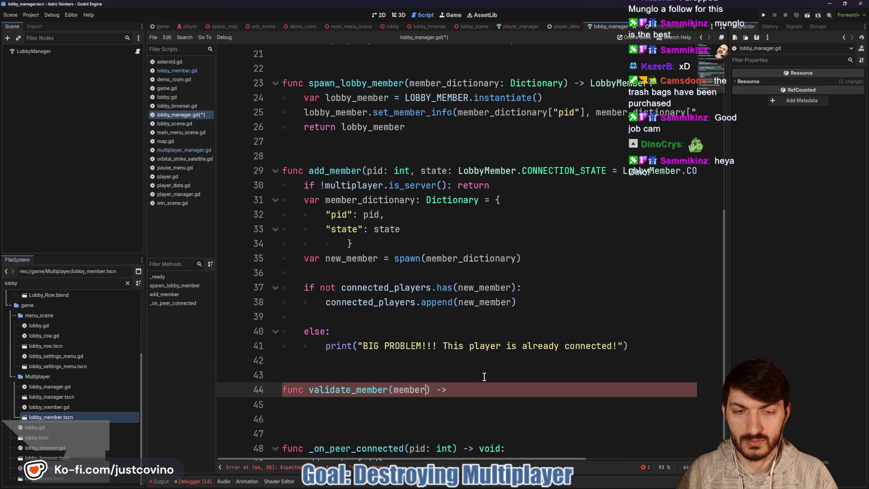
key("BackSpace")
key("BackSpace")
key("BackSpace")
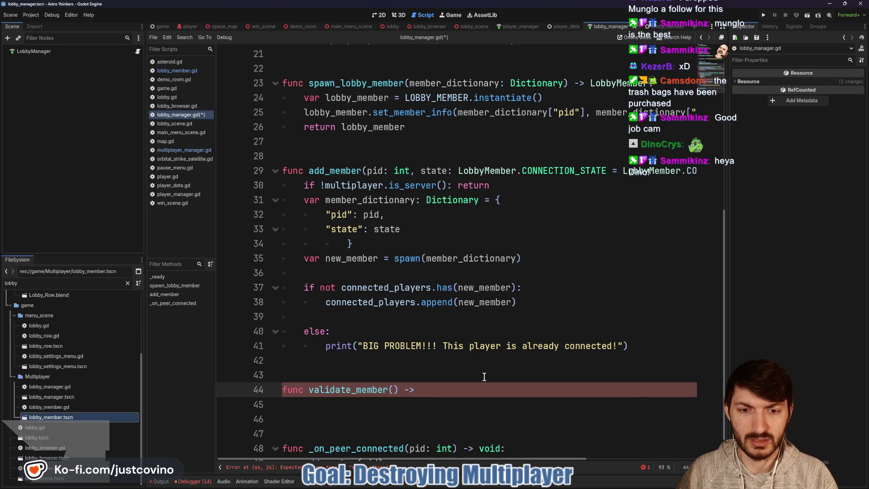
type("pid: int")
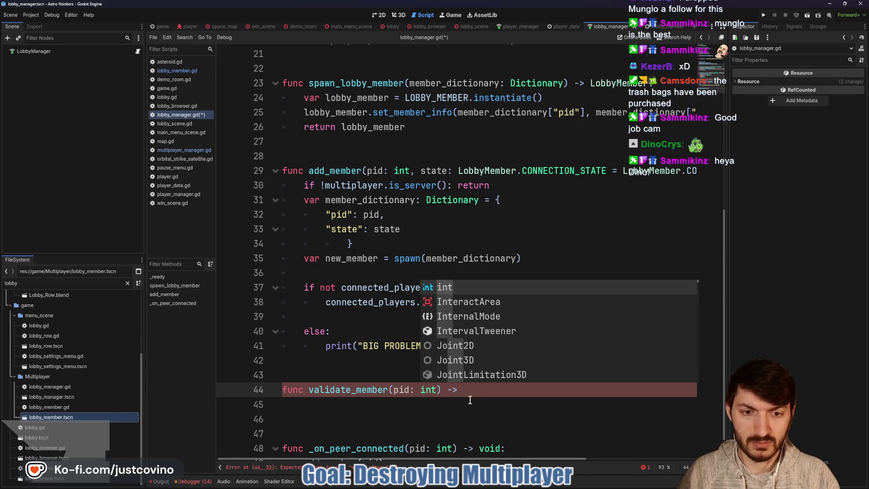
key("Escape")
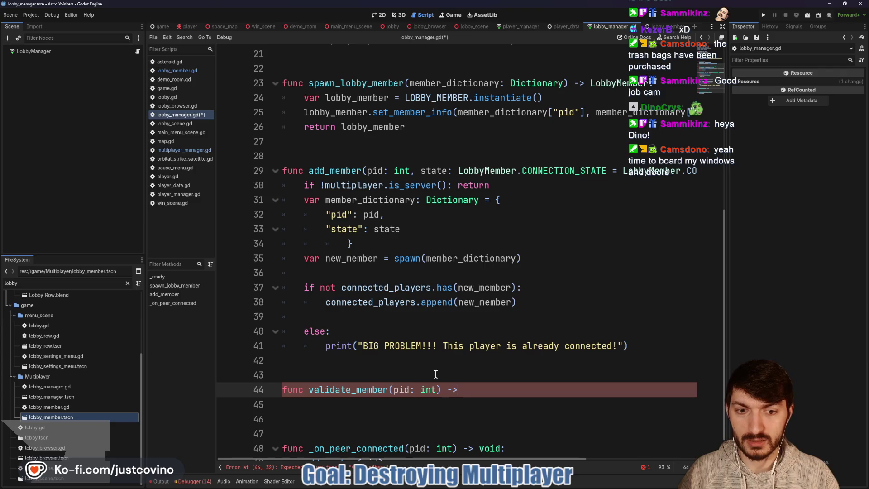
type("void:")
key("Return")
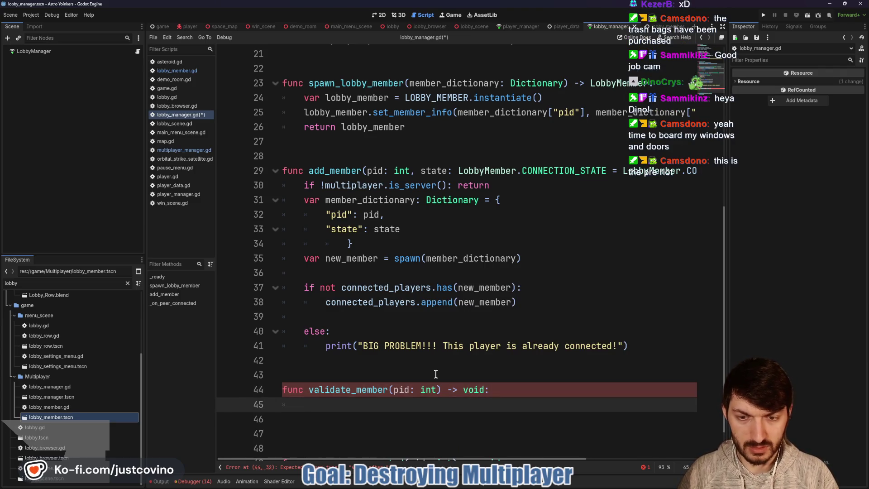
left_click(351, 365)
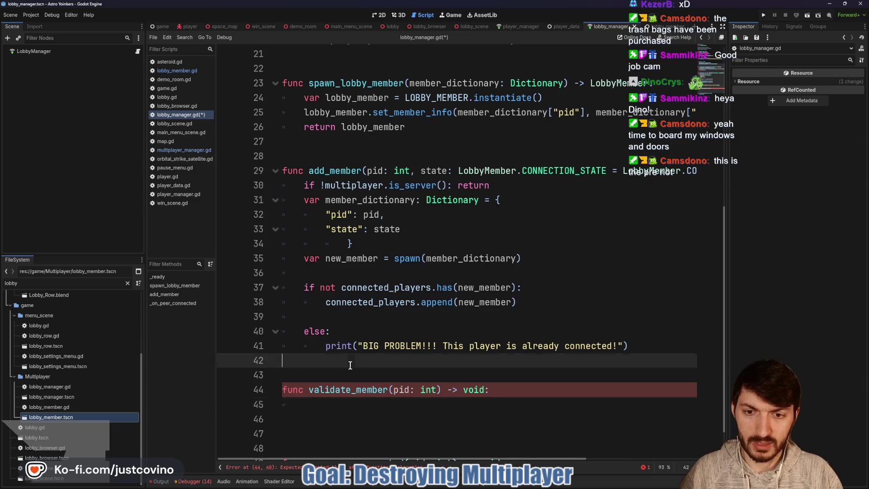
key("Return")
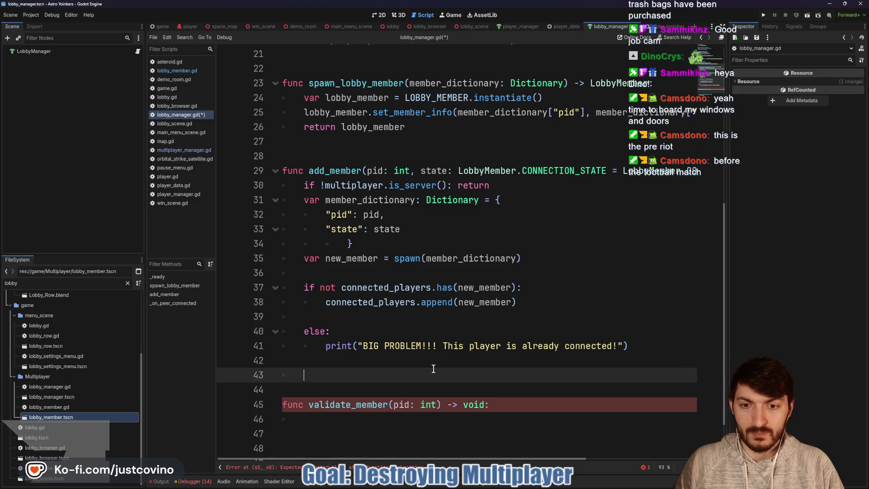
- Call validate_member(new_member) at the end of add_member
type("valid")
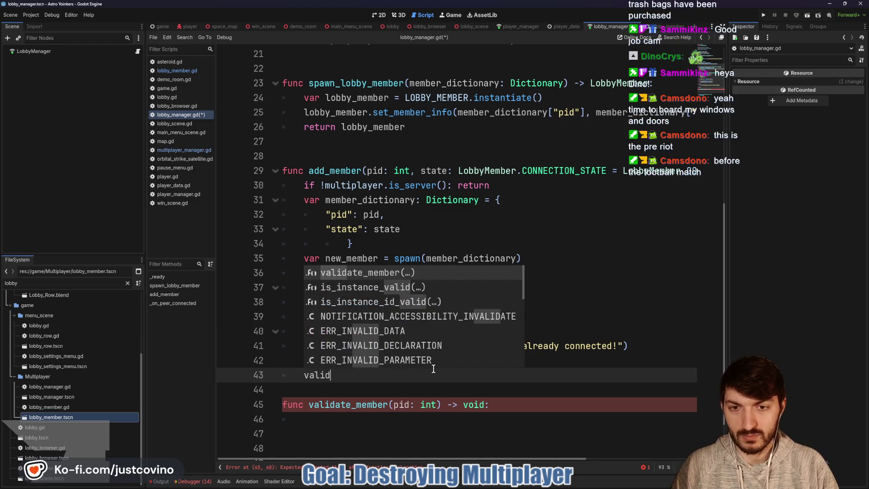
key("Return")
type("new")
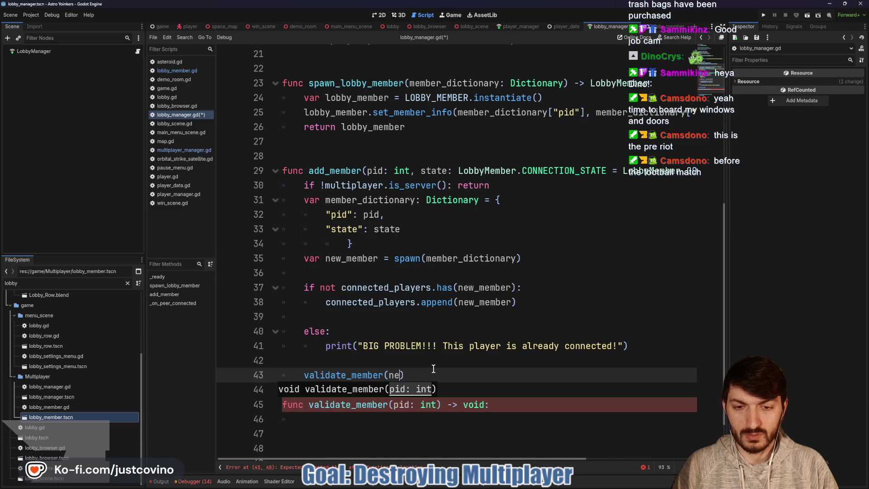
key("Return")
scroll(468, 390, "down", 1)
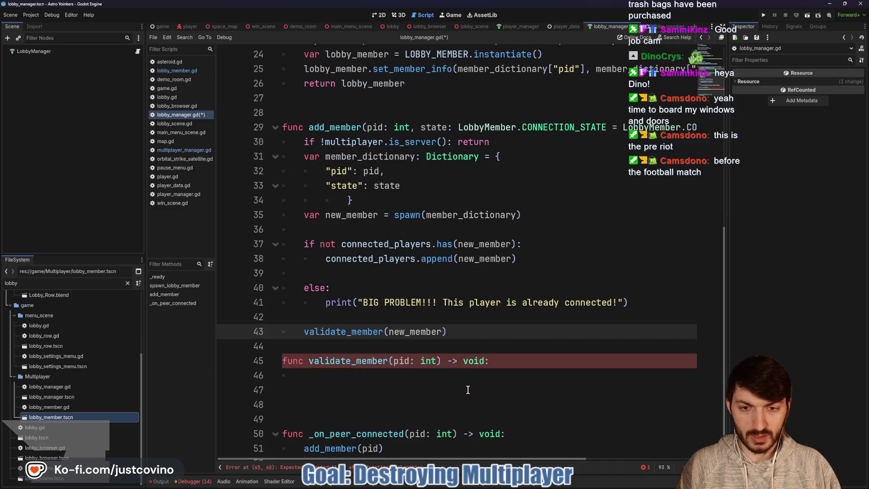
left_click(363, 346)
key("Return")
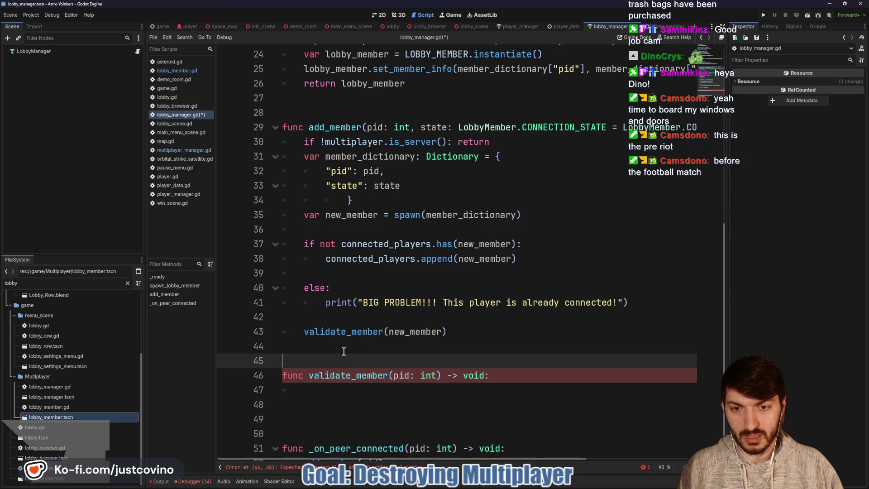
- Fill validate_member with print("Validated"), #Check Game Version and #Check Ban comments, then save
left_click(353, 388)
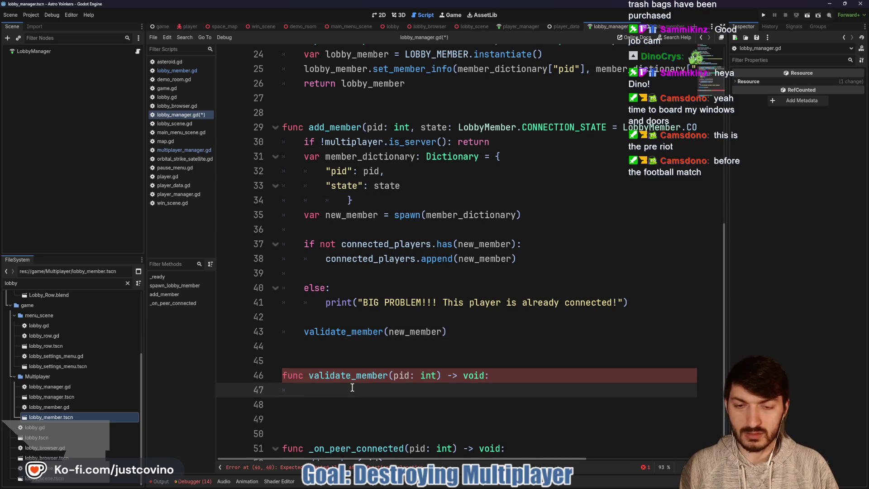
type("print(")
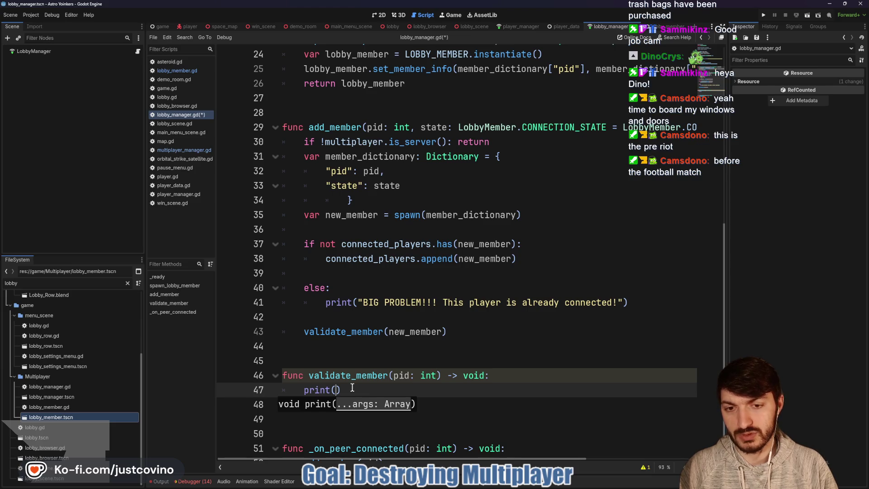
type("\"Validated\"")
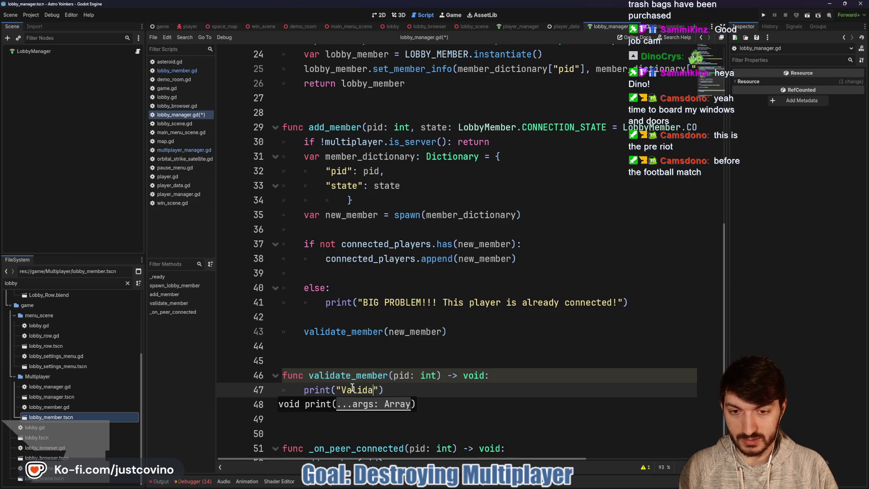
key("End")
key("Return")
type("#Check Game Version")
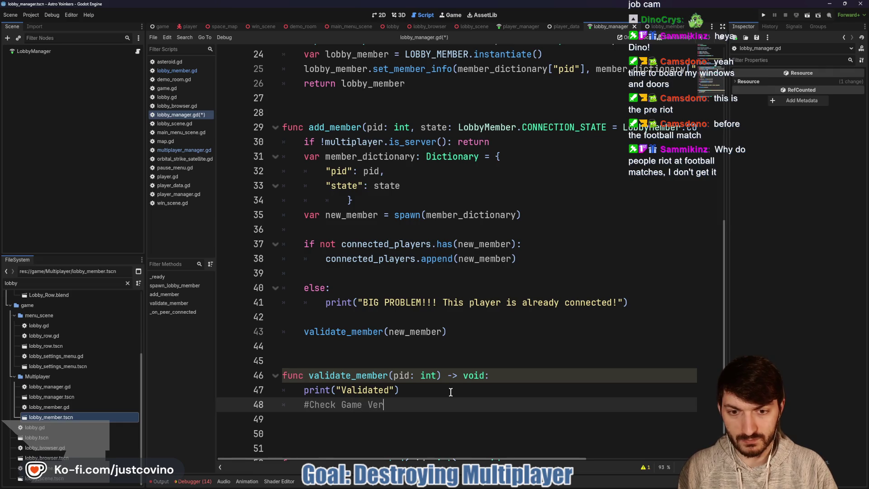
key("Return")
type("#Check Ban")
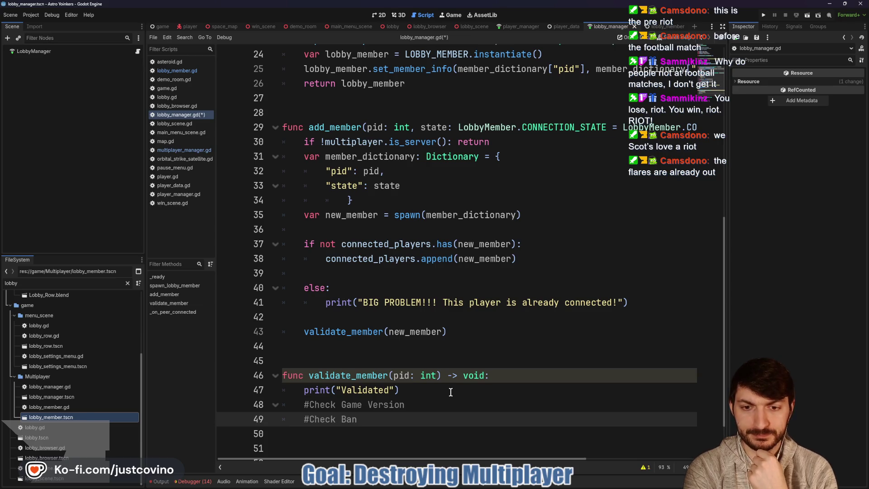
key("ctrl+s")
left_click(362, 348)
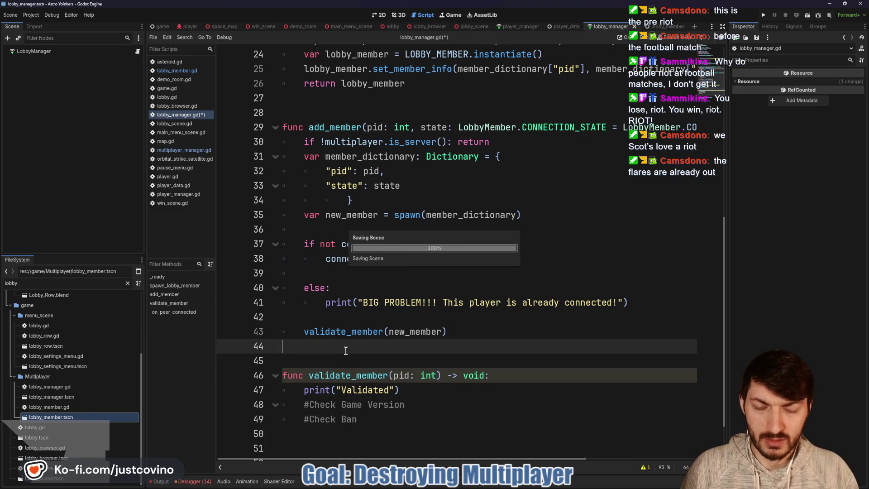
scroll(362, 347, "down", 1)
scroll(362, 347, "up", 1)
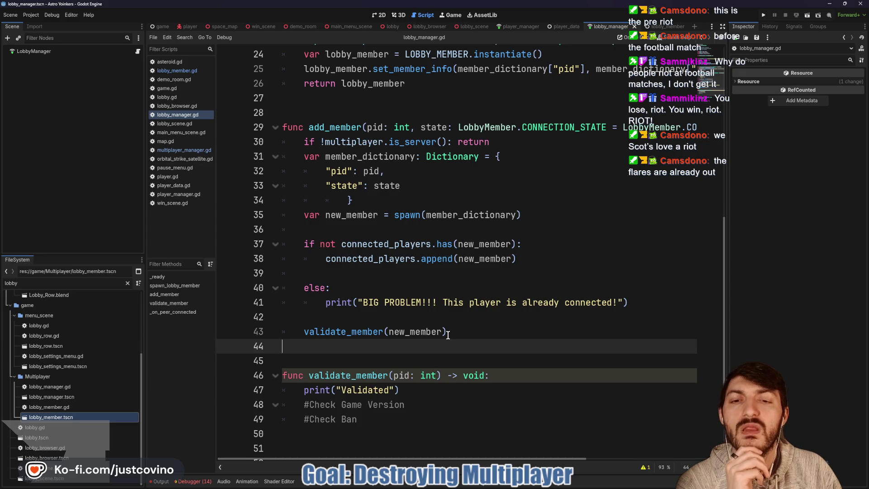
- Add the line 'signal member_validated(int)' directly under the LOBBY_MEMBER preload constant
scroll(447, 334, "up", 8)
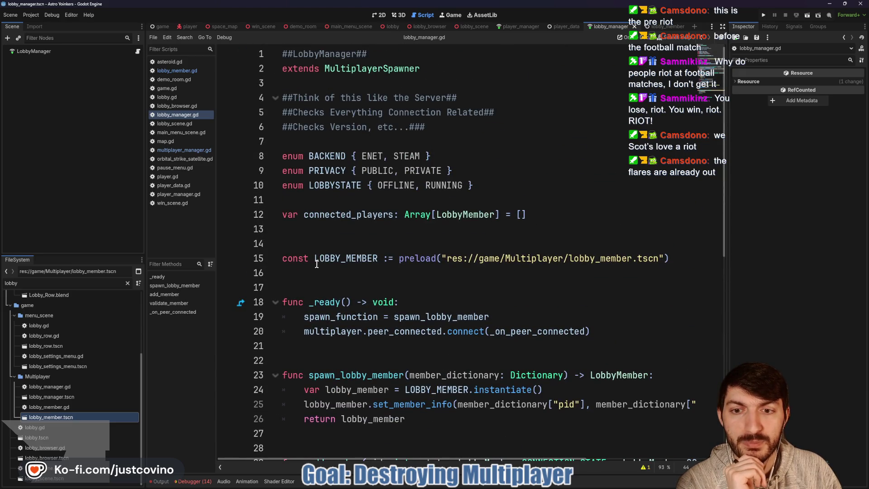
left_click(307, 274)
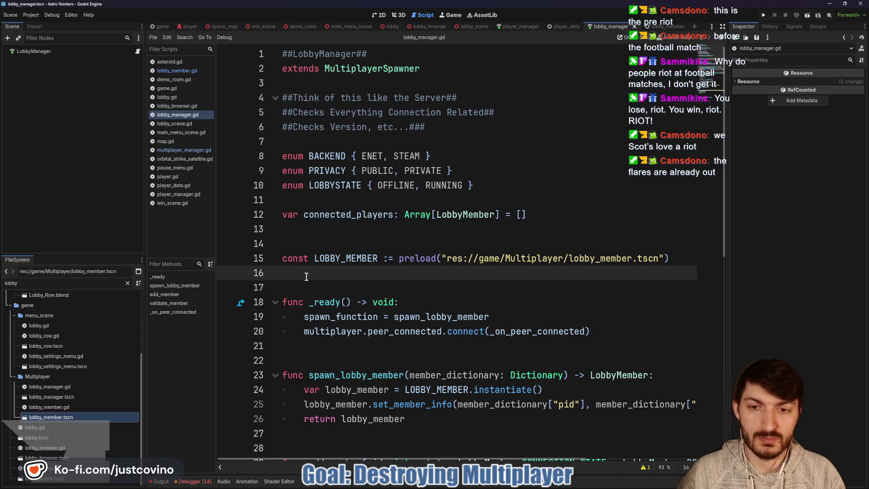
key("Return")
type("signal")
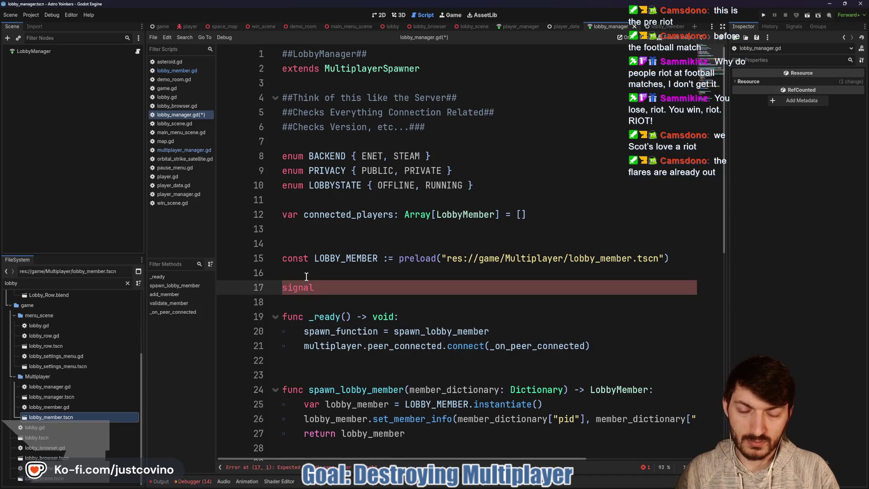
type(" member_")
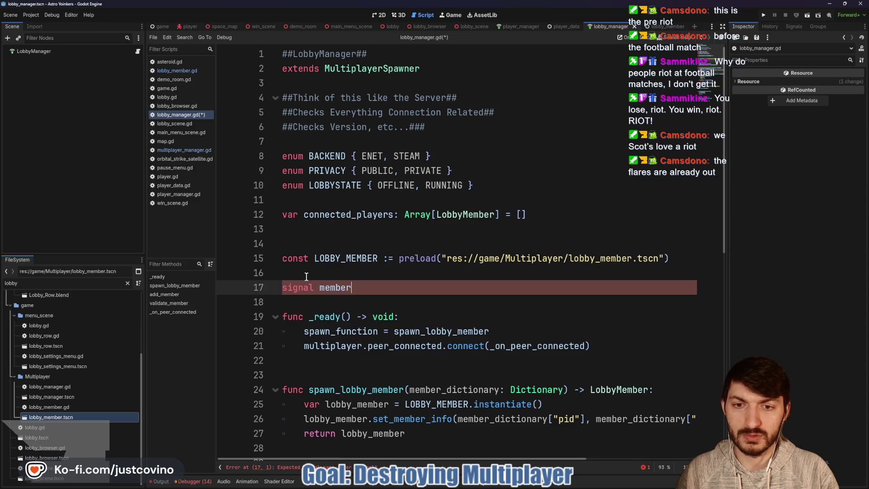
type("validated")
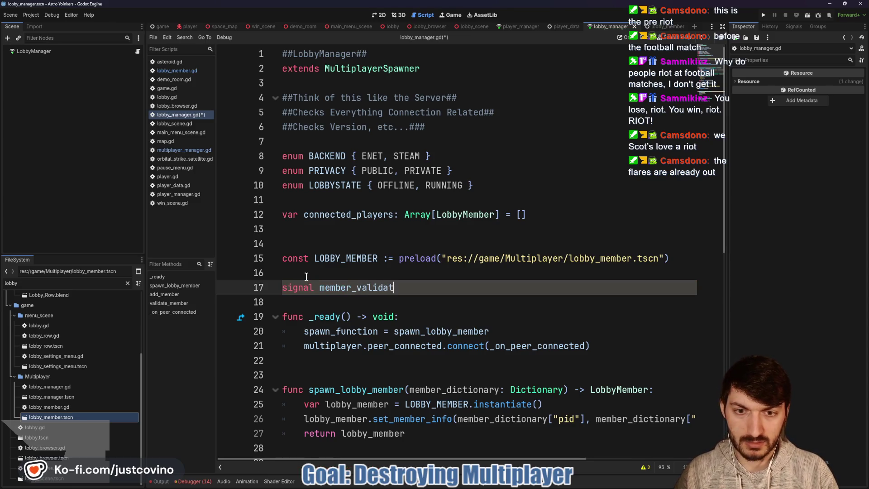
type("(int")
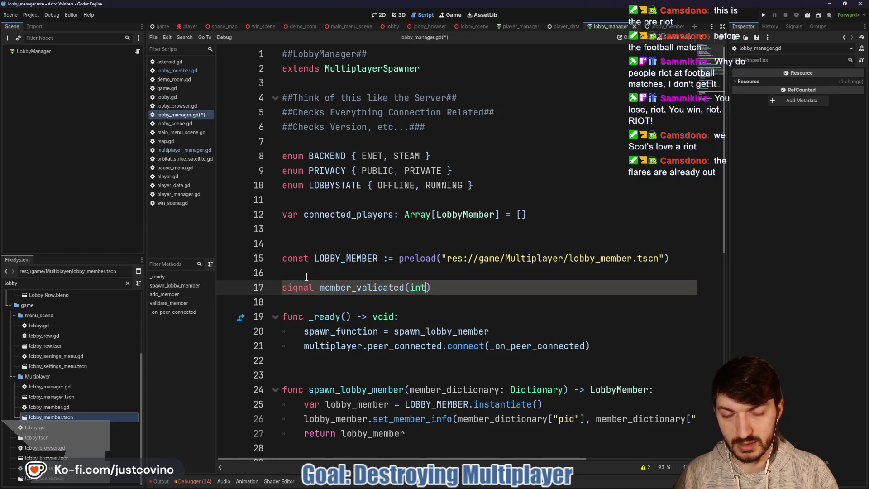
scroll(502, 290, "down", 10)
left_click(455, 316)
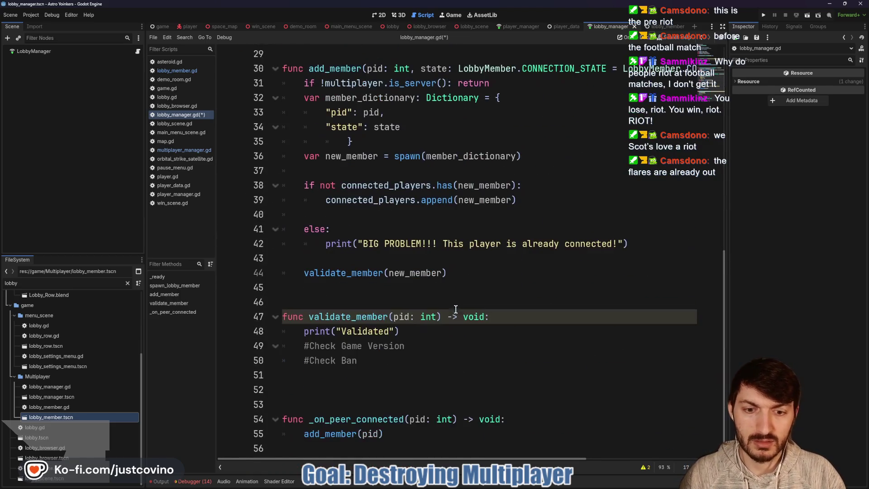
- Add member_validated.emit(pid) after the Validated print in validate_member and save lobby_manager.gd
left_click(427, 332)
key("Return")
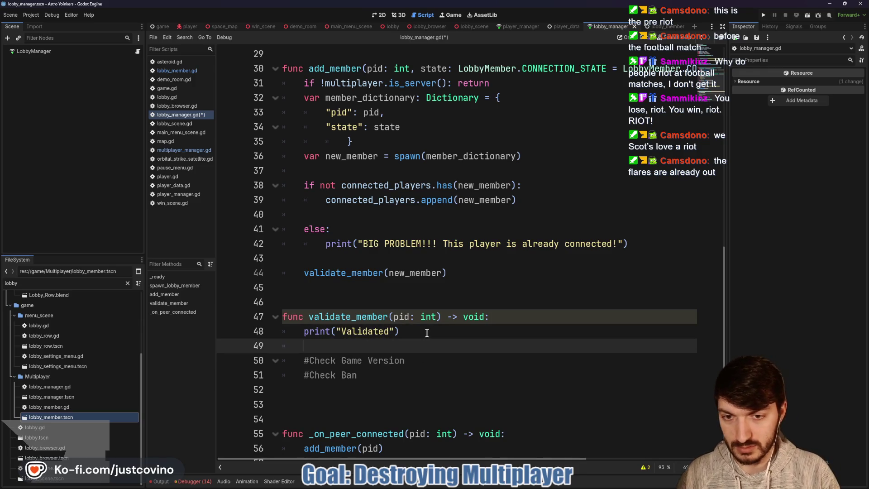
type("memb")
key("Return")
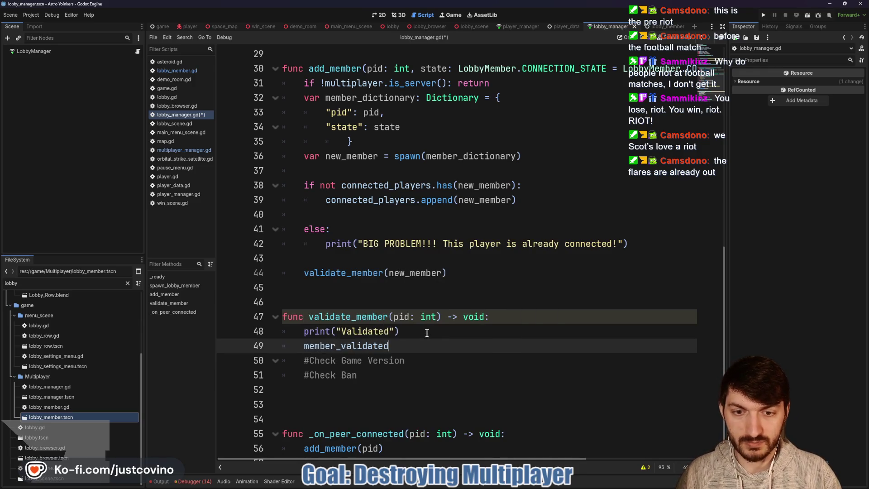
type(".em")
key("Return")
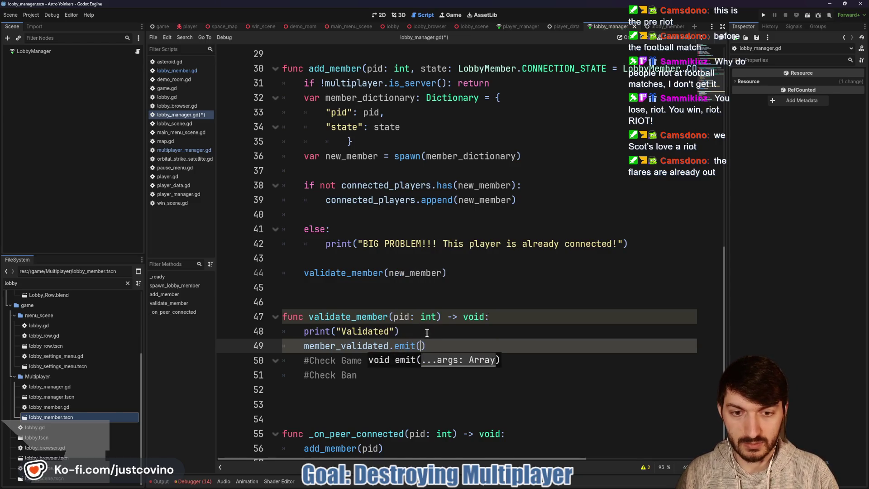
type("pid")
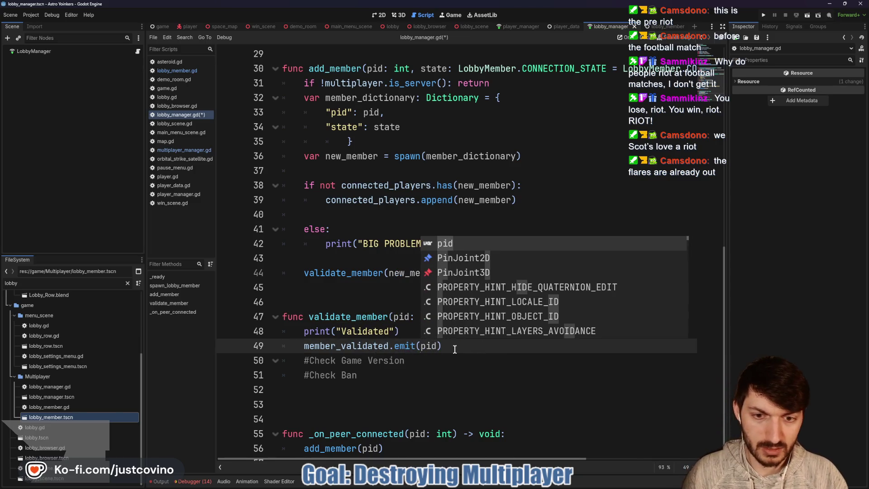
left_click(438, 347)
key("ctrl+s")
- Move the emit line below the #Check Game Version and #Check Ban comments
left_click_drag(448, 347, 271, 353)
key("alt+Down")
key("alt+Down")
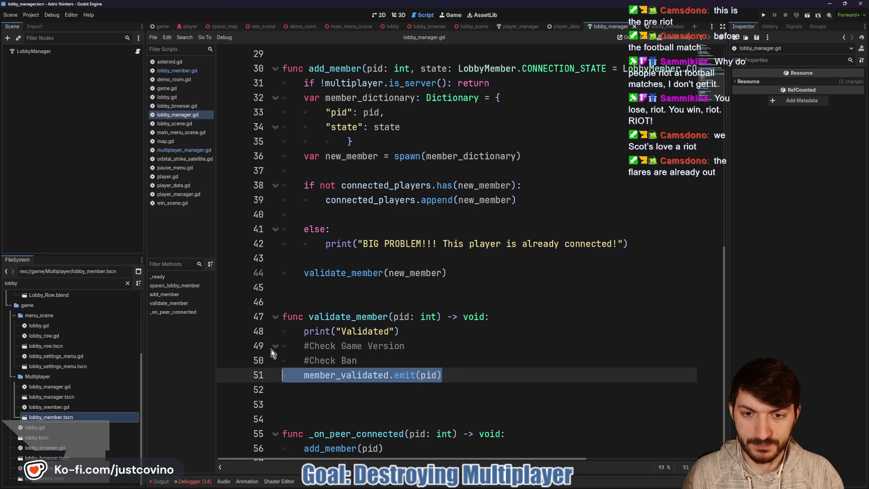
left_click(384, 361)
key("Return")
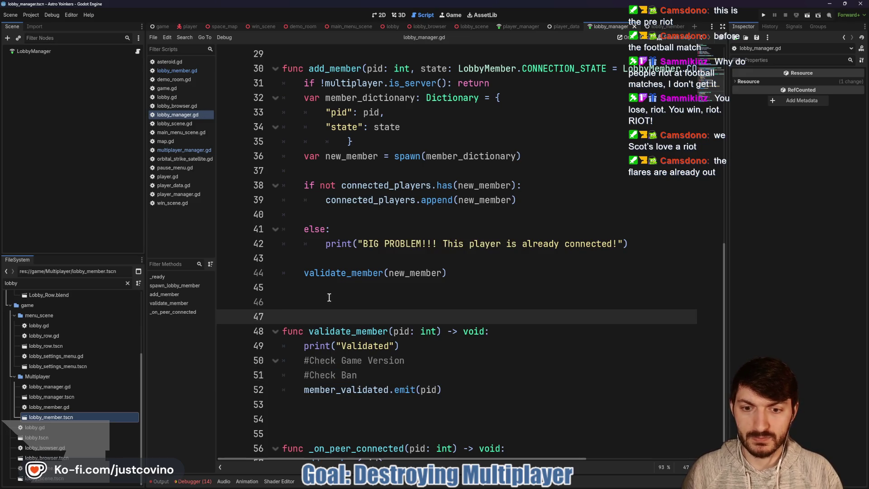
scroll(422, 309, "down", 1)
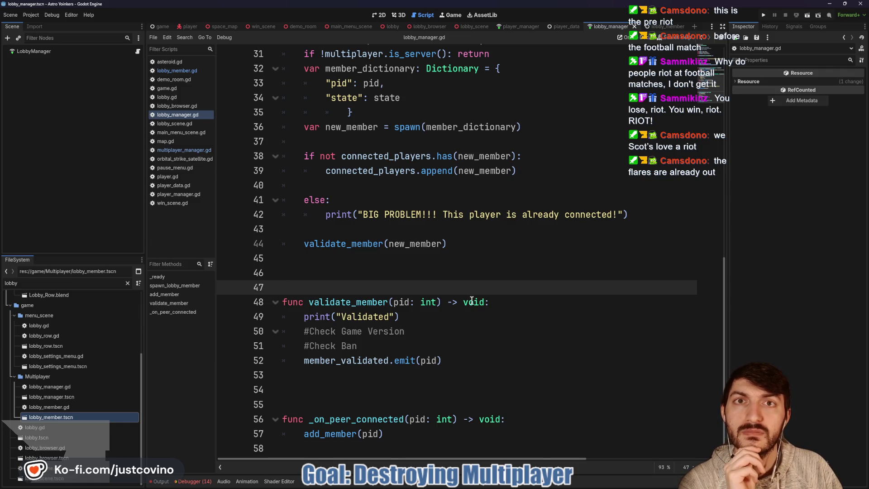
- Review add_member and validate_member, then insert blank lines before _on_peer_connected
scroll(471, 301, "up", 4)
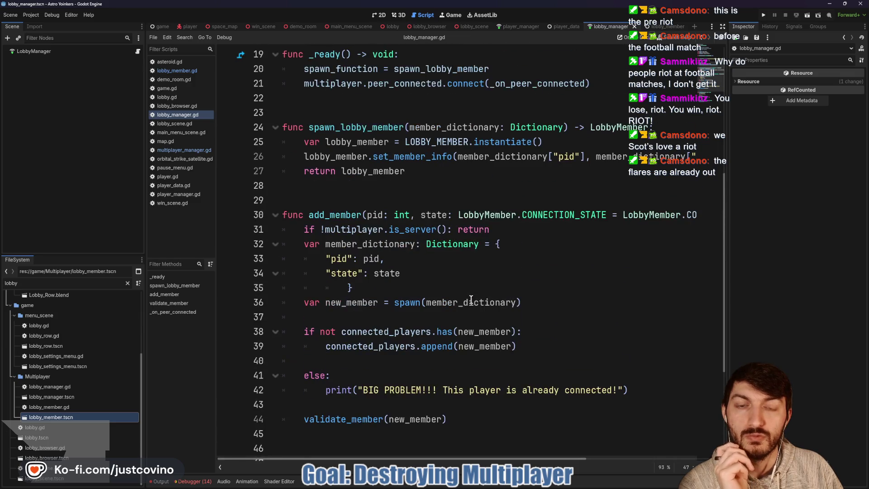
scroll(473, 297, "up", 4)
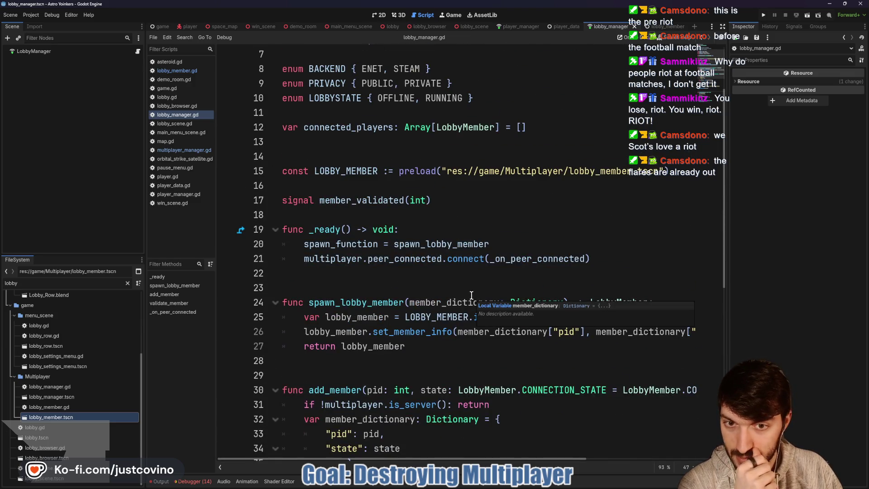
scroll(471, 295, "down", 3)
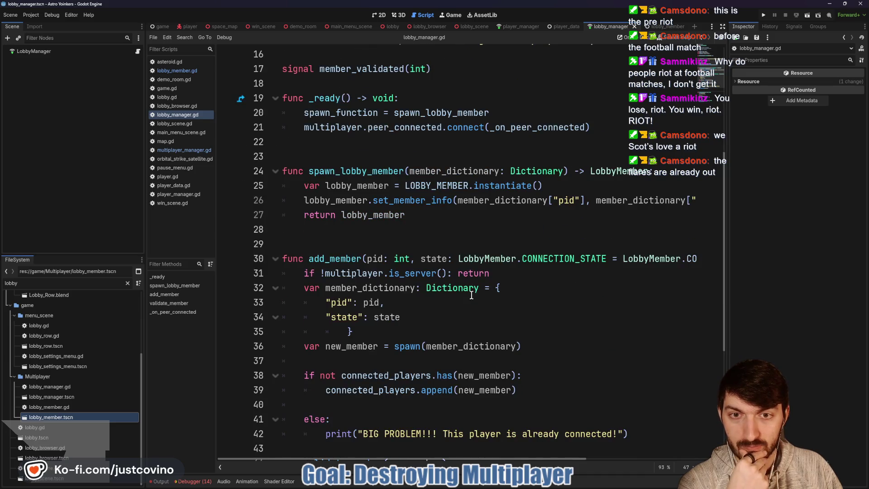
scroll(472, 296, "down", 3)
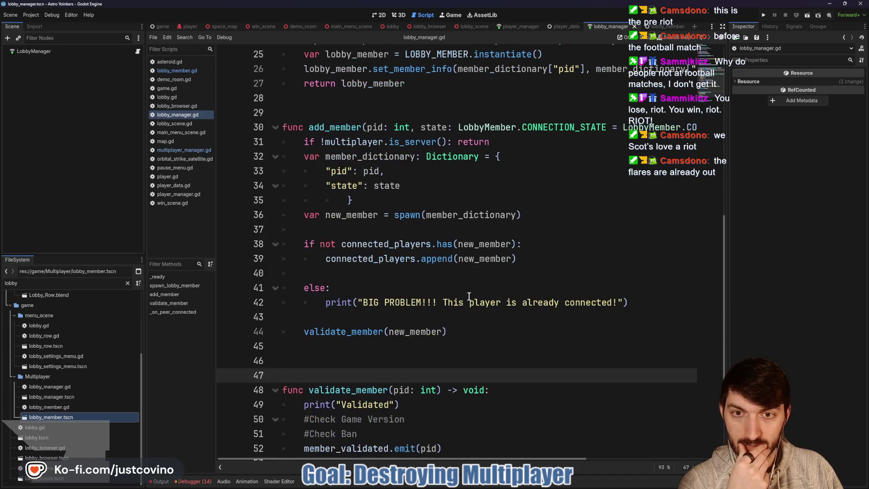
scroll(469, 297, "down", 1)
scroll(370, 315, "up", 7)
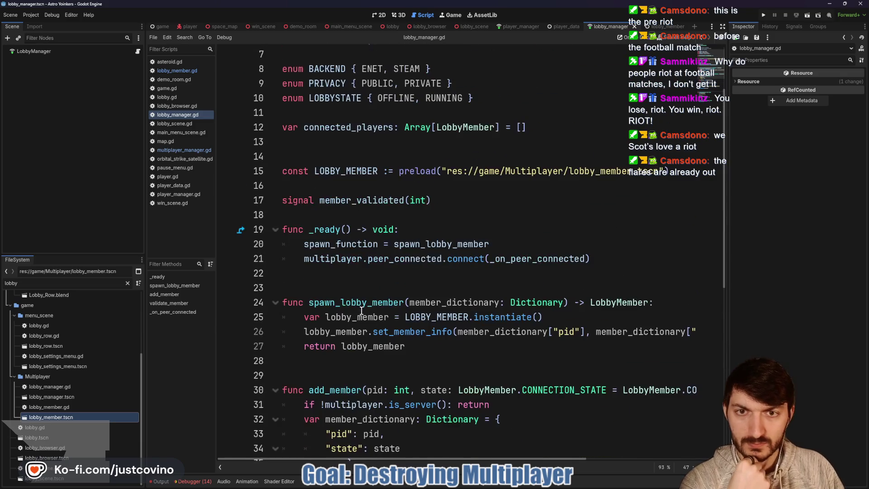
scroll(362, 311, "down", 1)
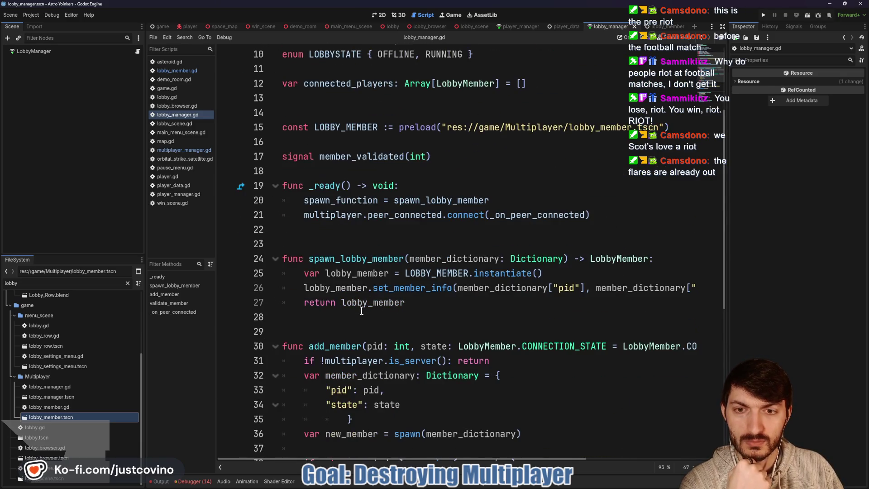
scroll(362, 311, "down", 4)
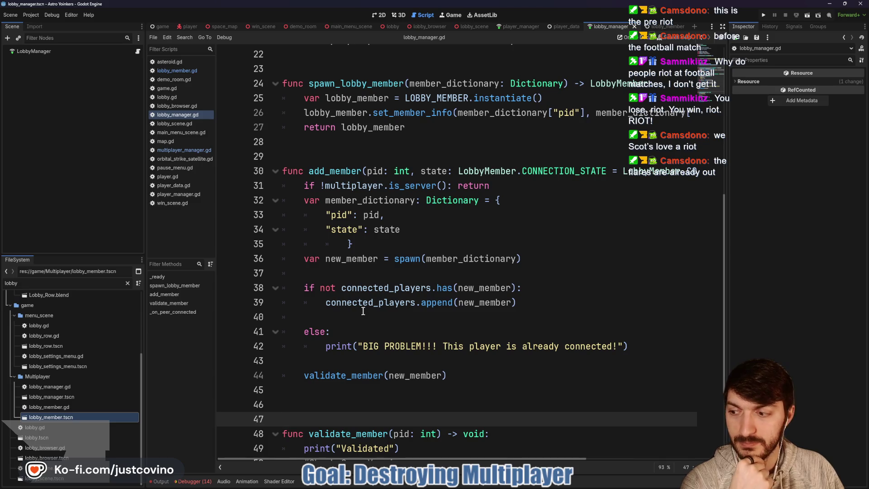
scroll(376, 306, "down", 2)
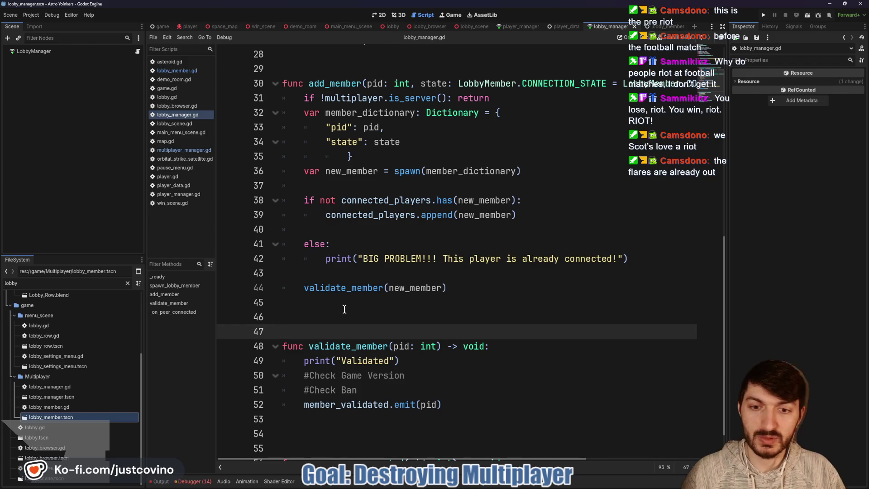
scroll(339, 311, "down", 1)
left_click(305, 390)
key("Return")
key("Return")
key("Return")
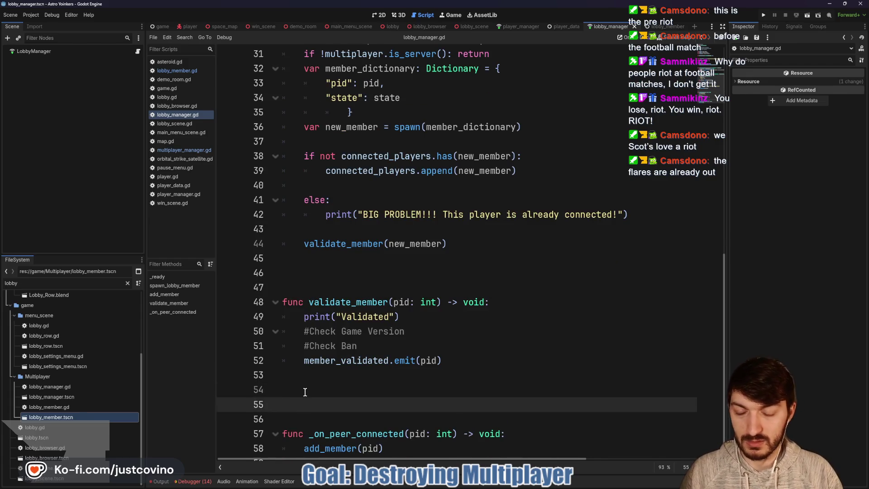
- Start declaring func start_host with privacy: PRIVACY and backend: BACKEND parameters
key("Up")
key("Up")
key("Up")
key("Up")
key("Down")
key("Down")
type("func start_")
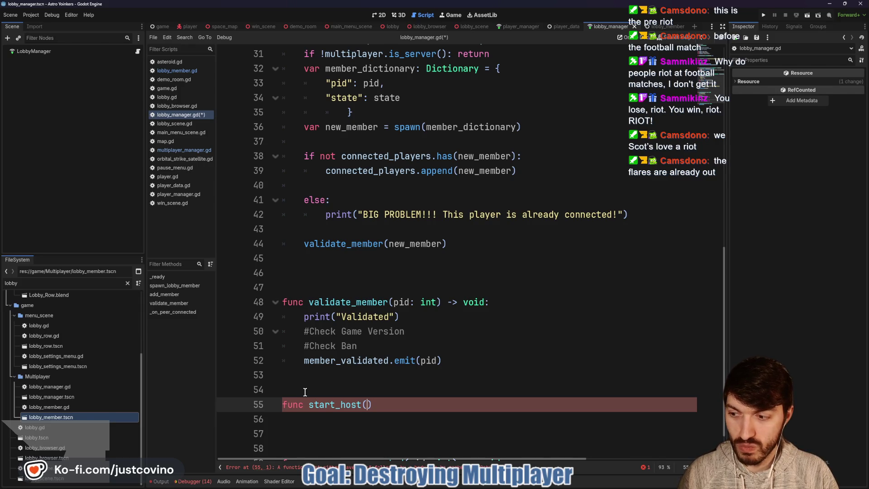
type("privacy:")
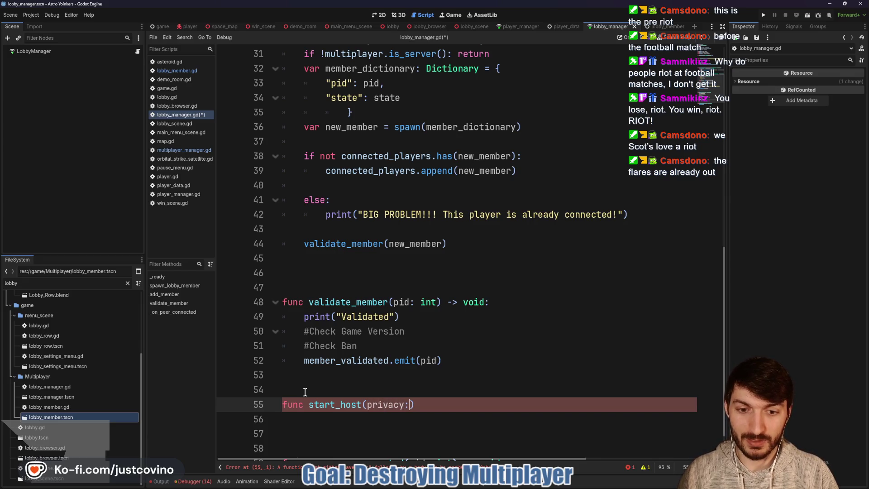
type(" PRI")
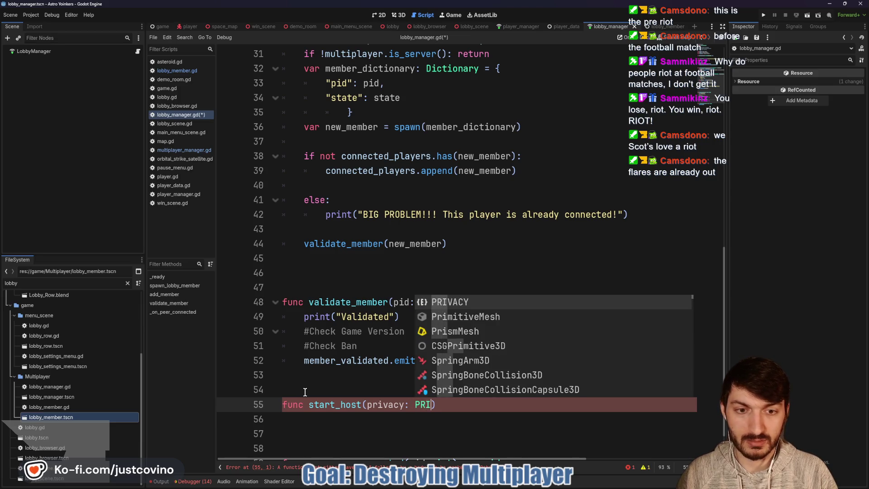
key("Return")
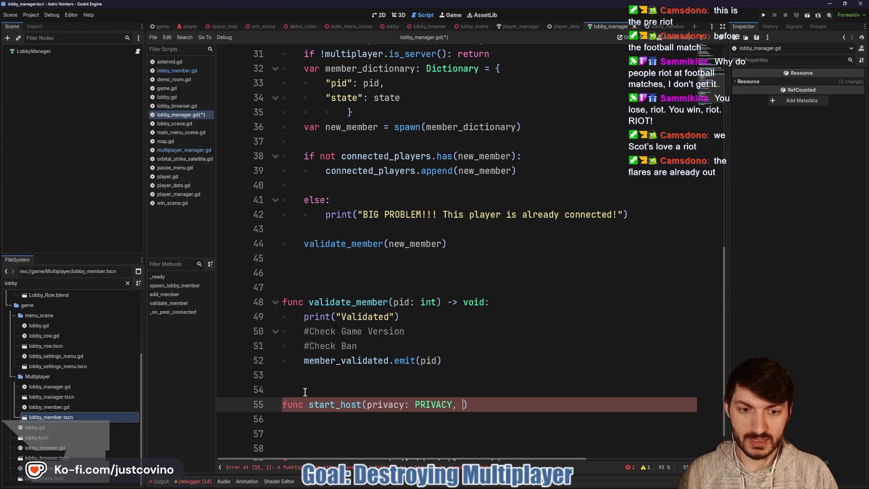
type("backend")
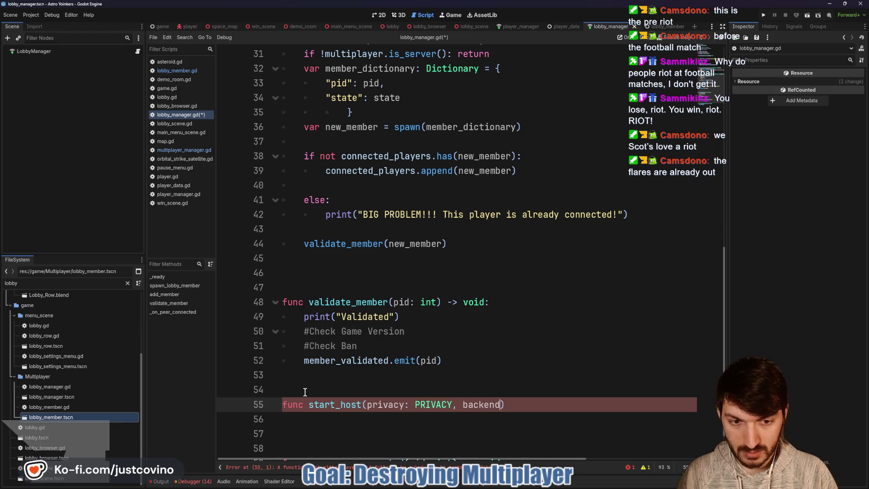
type(": BAC")
key("Return")
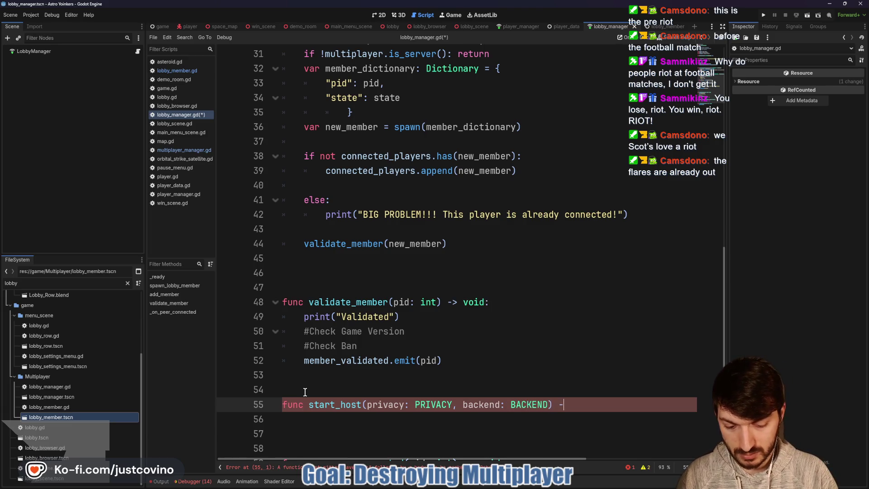
type("id")
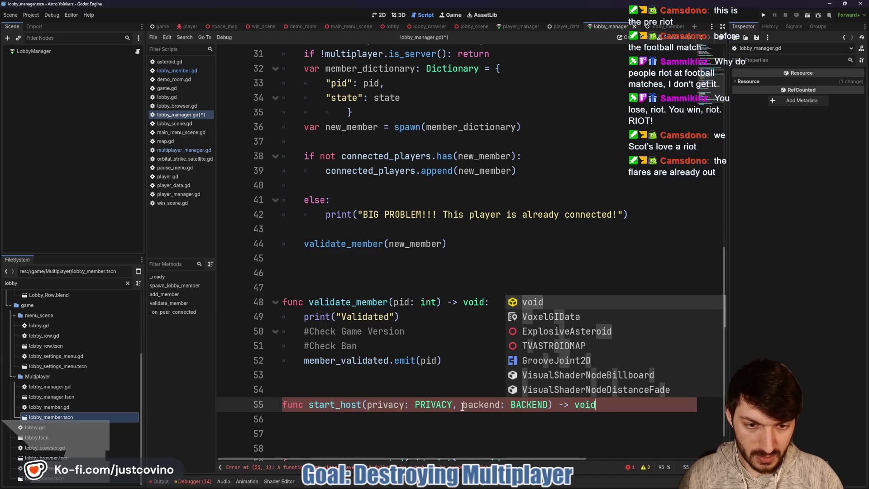
- Reorder the start_host signature so backend: BACKEND comes before privacy: PRIVACY
left_click_drag(462, 405, 542, 405)
key("BackSpace")
key("BackSpace")
key("BackSpace")
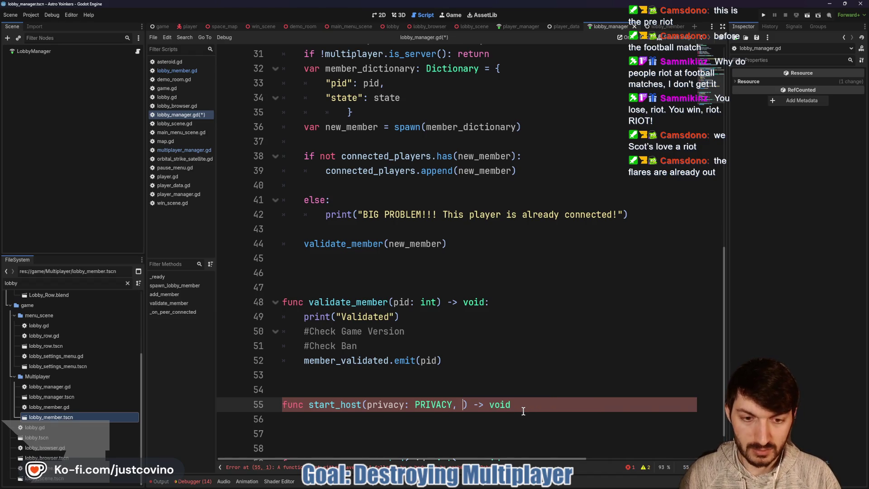
type("backend: BACKEND")
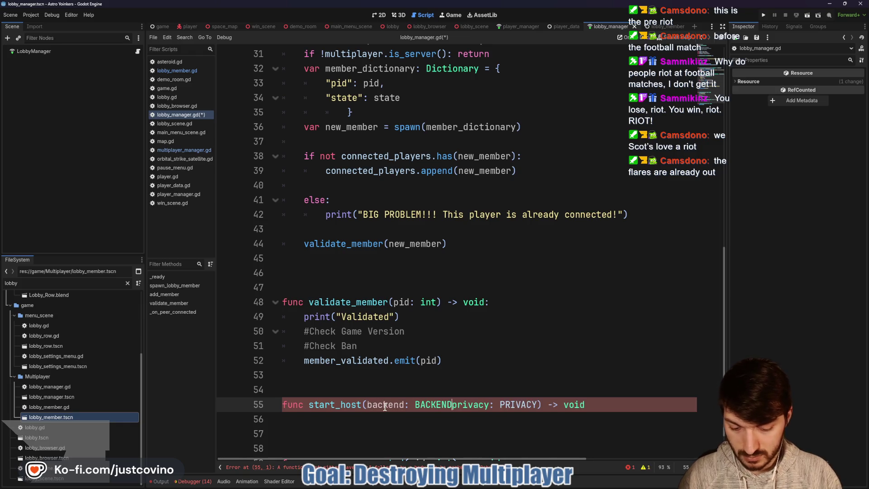
type(",")
- Add an empty line under start_host to hold its body
left_click(376, 429)
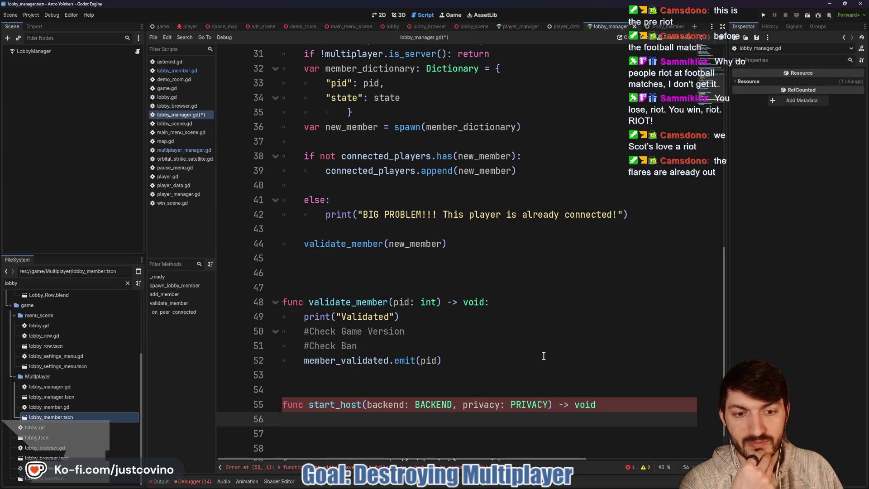
scroll(533, 358, "down", 1)
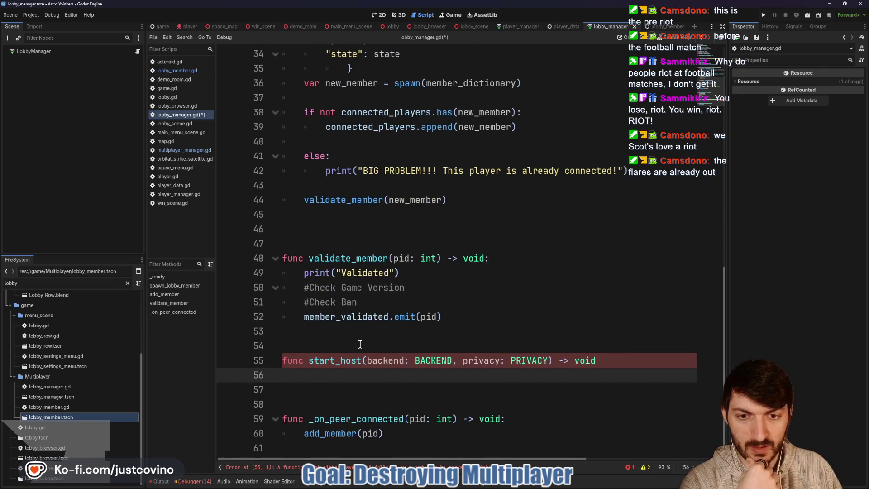
left_click(360, 345)
left_click(332, 383)
left_click(330, 375)
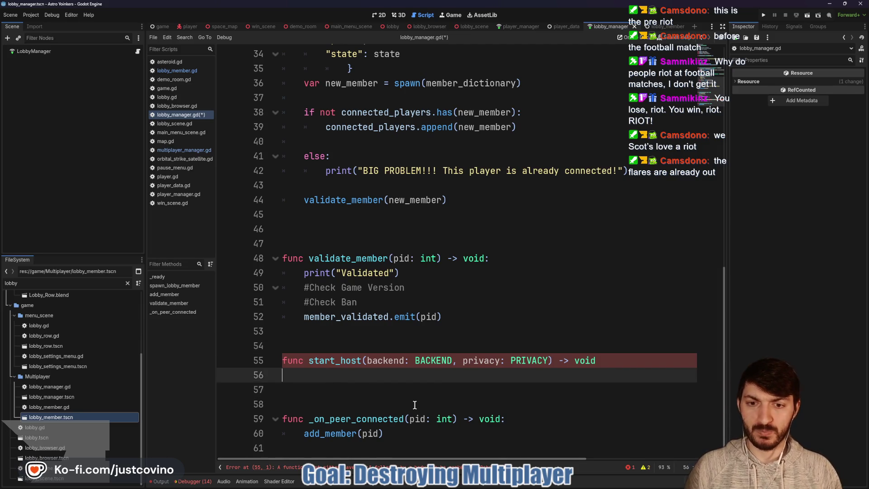
key("Return")
key("Up")
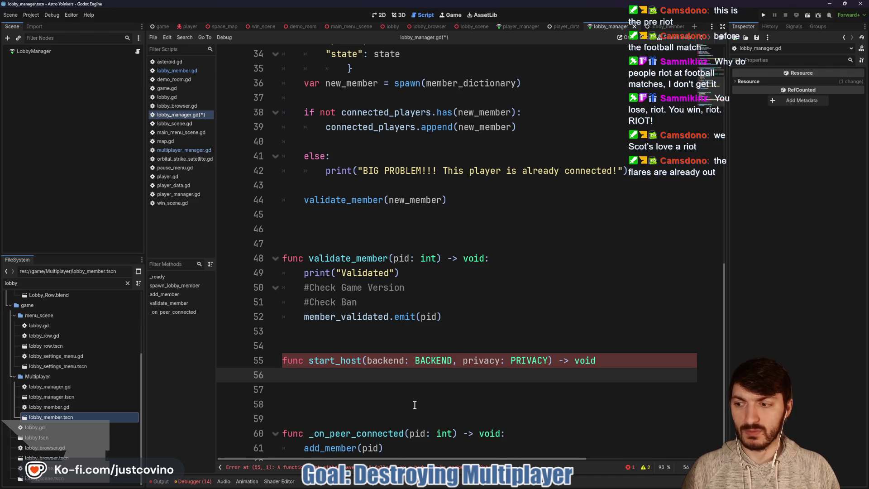
scroll(412, 404, "up", 1)
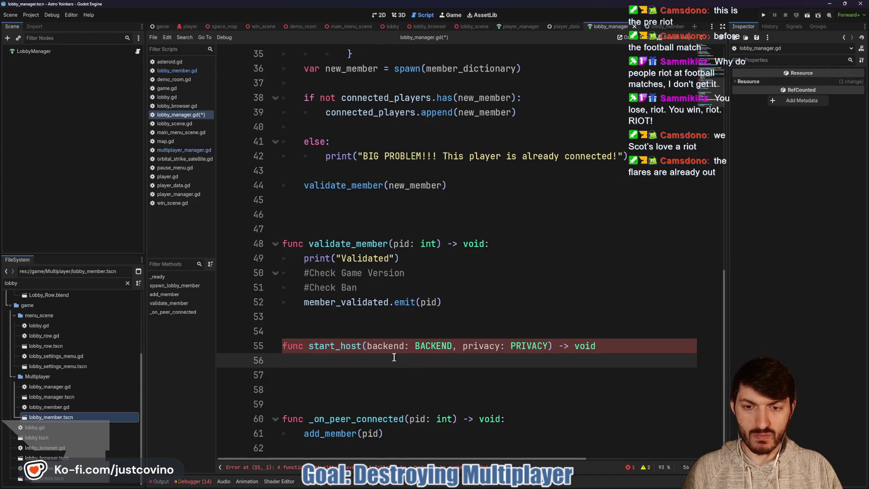
left_click(338, 322)
left_click(339, 331)
left_click(329, 362)
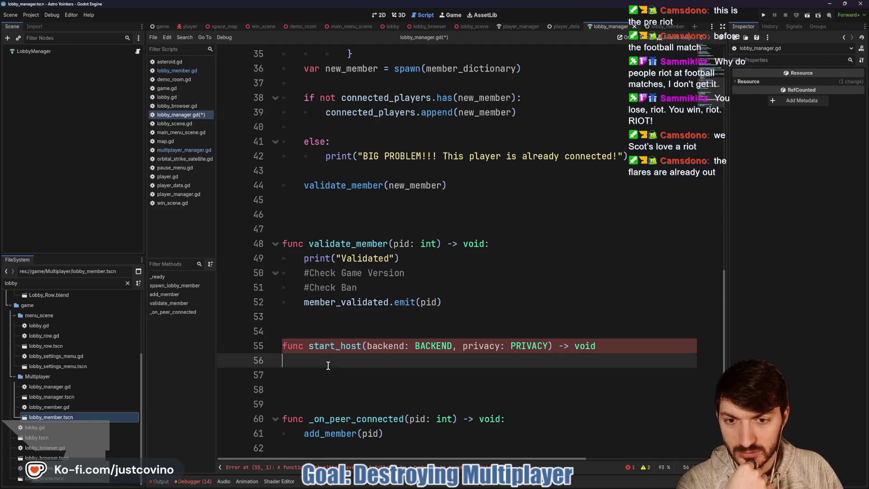
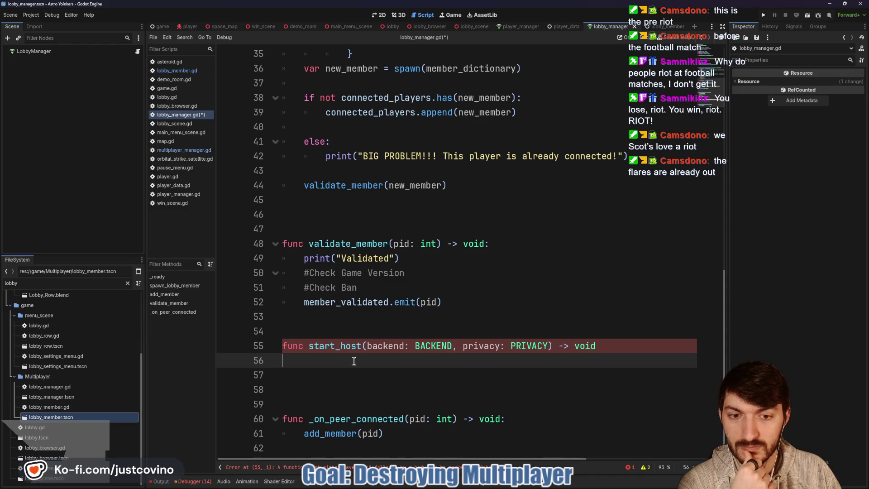
- Under start_host, write 'match backend:' with a BACKEND.ENET branch using autocomplete
type("match backend")
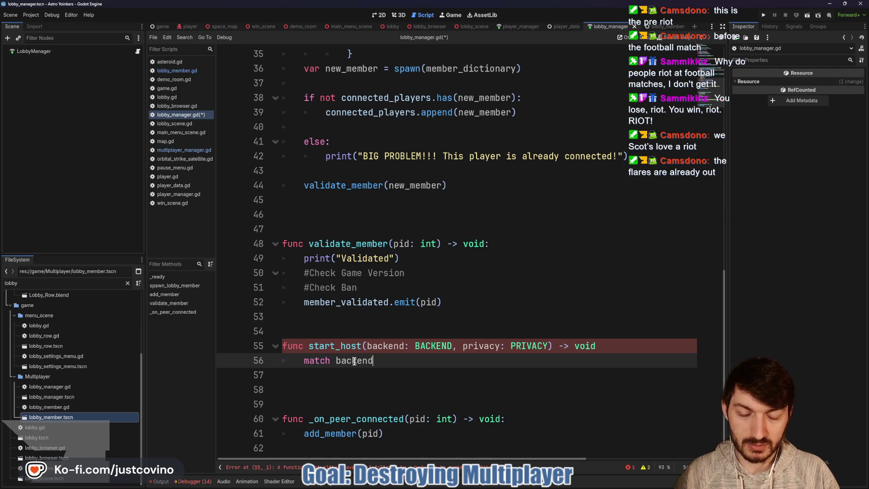
type(":")
key("Return")
type("BACKEND.ENET")
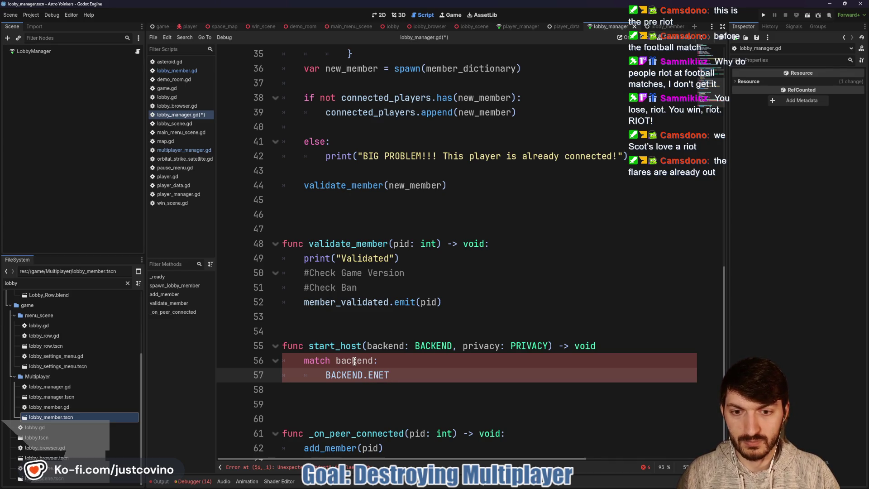
type(":")
key("Return")
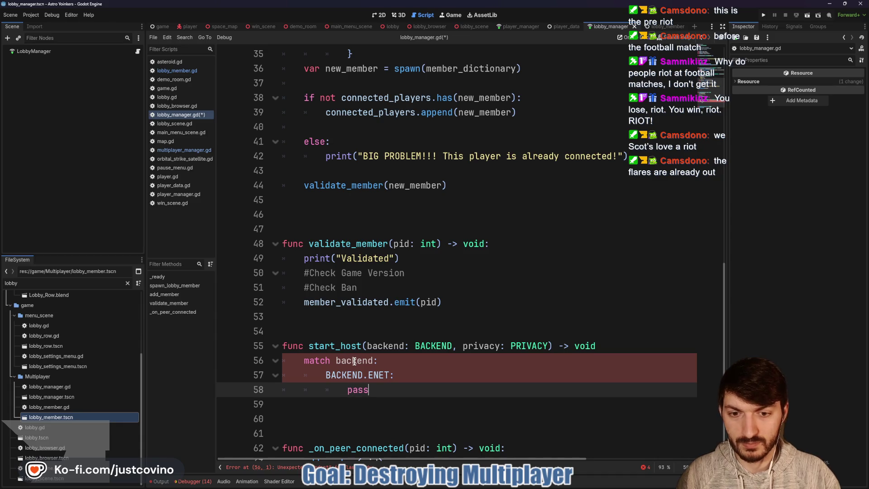
scroll(407, 378, "down", 1)
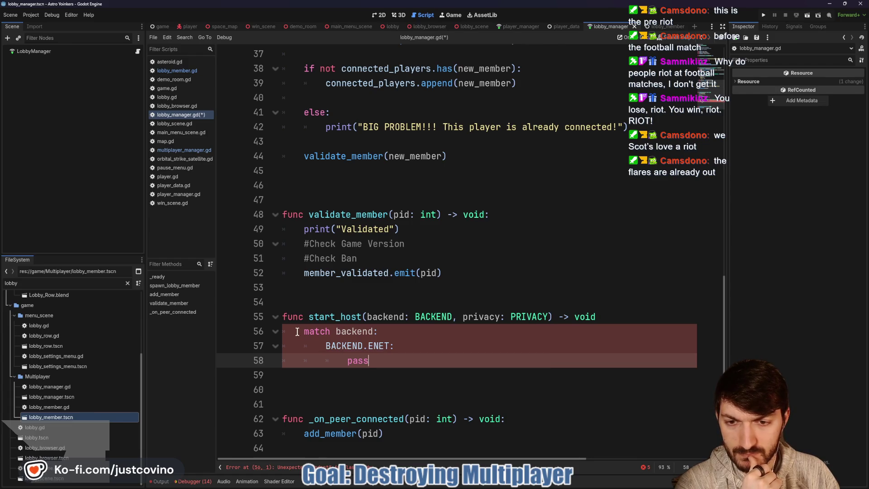
- Select the whole match backend block in start_host
left_click(326, 346)
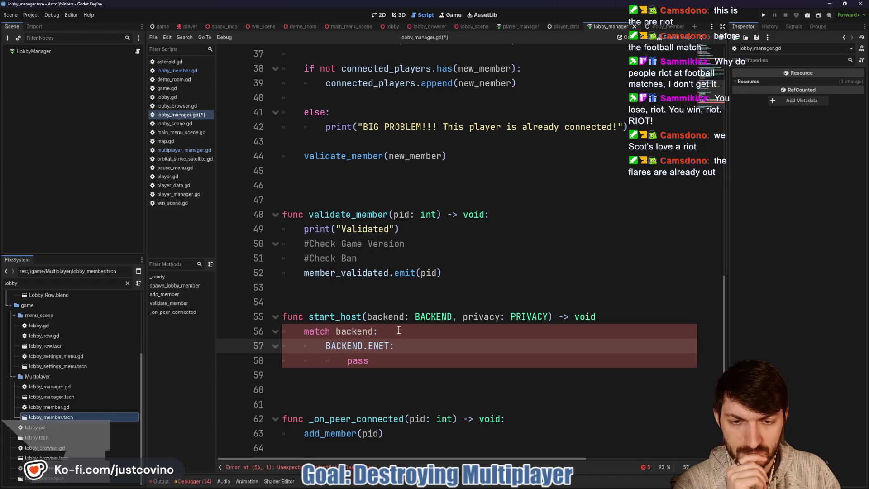
left_click(326, 331)
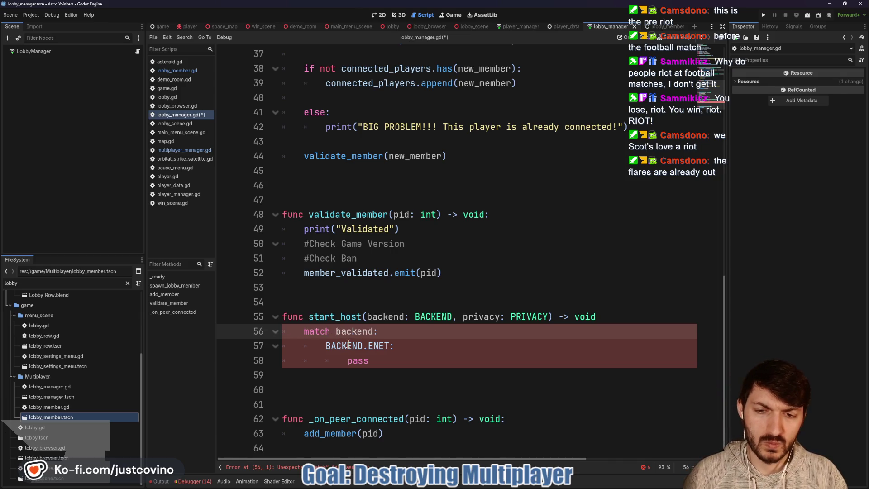
mouse_move(323, 344)
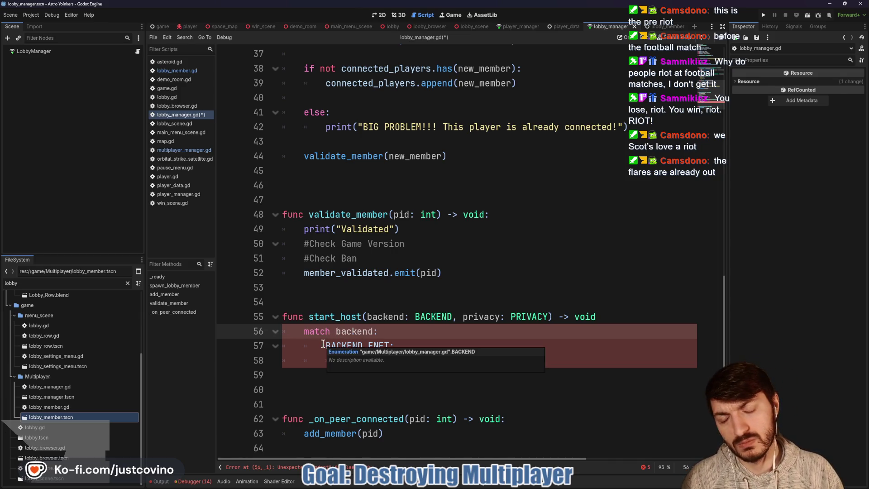
left_click(422, 332)
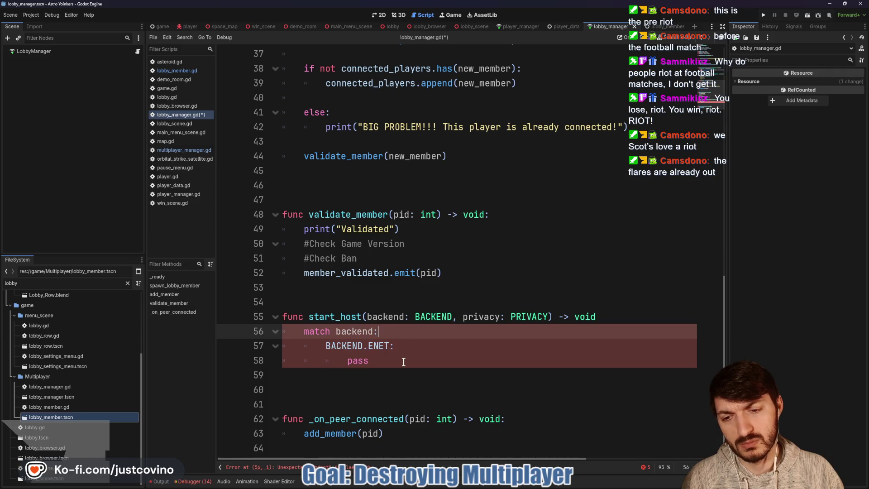
left_click_drag(398, 361, 301, 330)
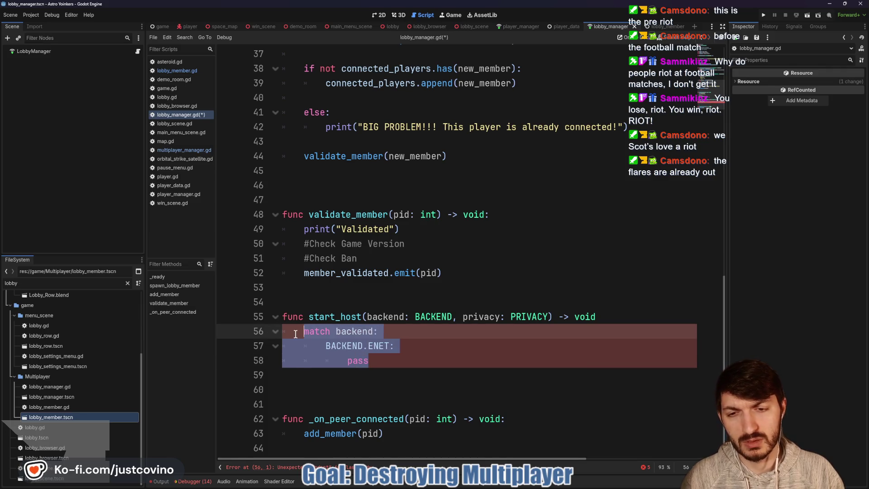
- Delete the selected block and retype the 'match backend:' line
key("BackSpace")
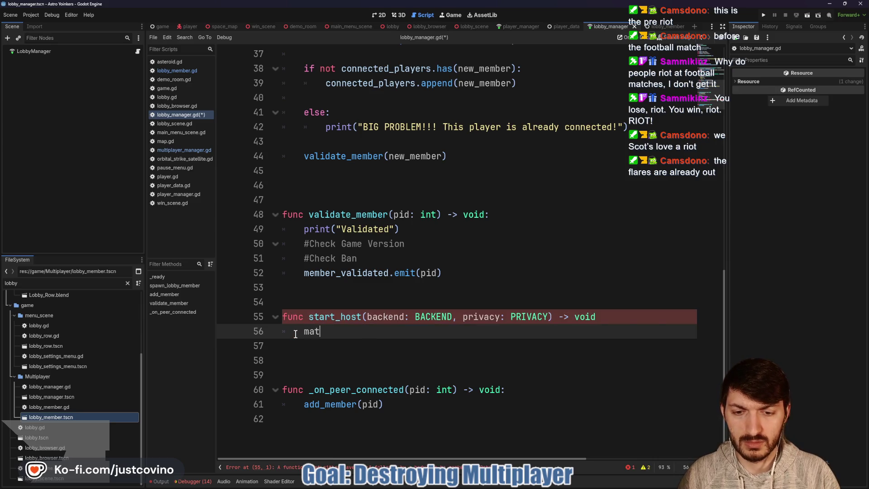
left_click(605, 315)
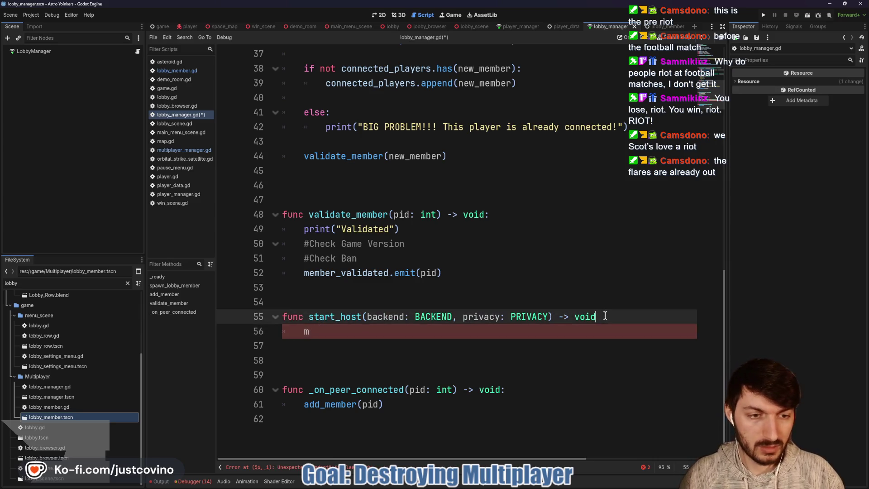
left_click(346, 333)
type("atch bac")
key("Return")
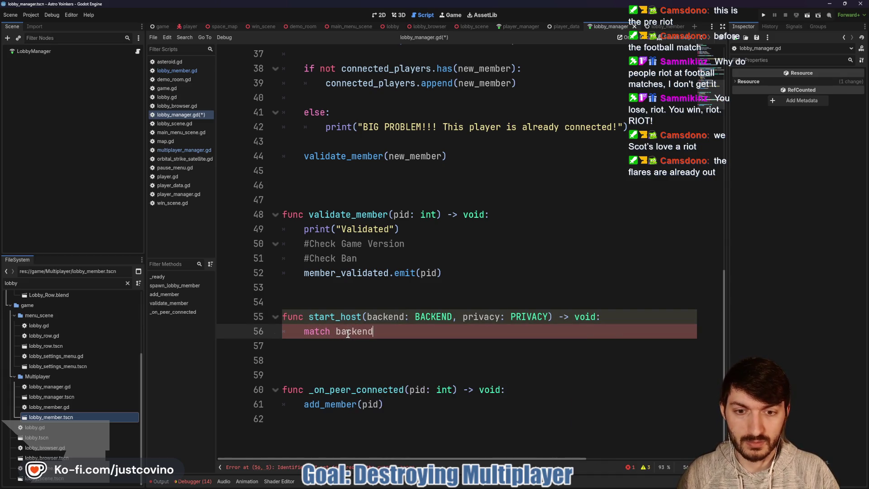
key("Return")
- Add a BACKEND.ENET: branch whose body is pass
type("BACKE")
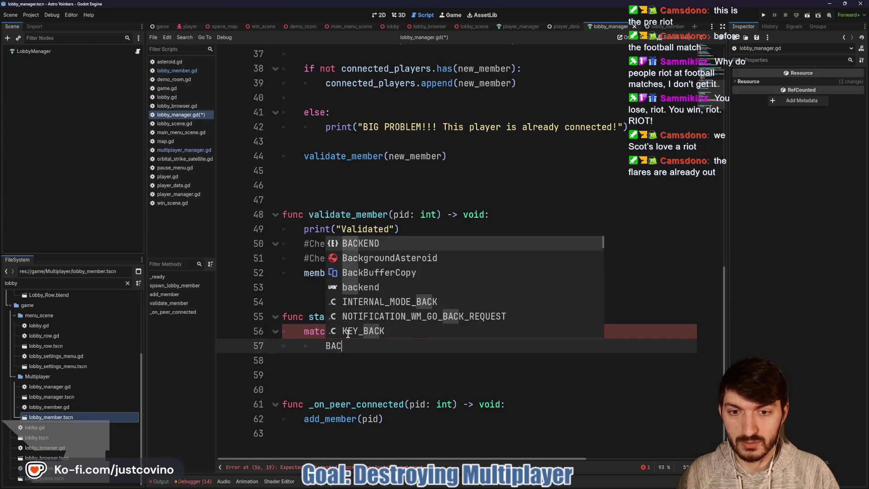
key("Return")
type(".EN")
key("Return")
type(":")
key("Return")
type("pa")
key("Return")
key("Return")
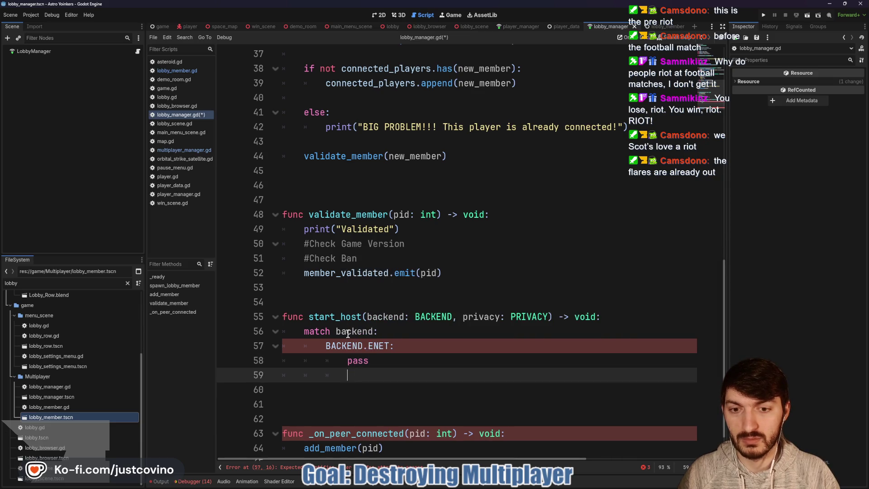
- Add a BACKEND.STEAM: branch whose body is pass
type("ACKEND.")
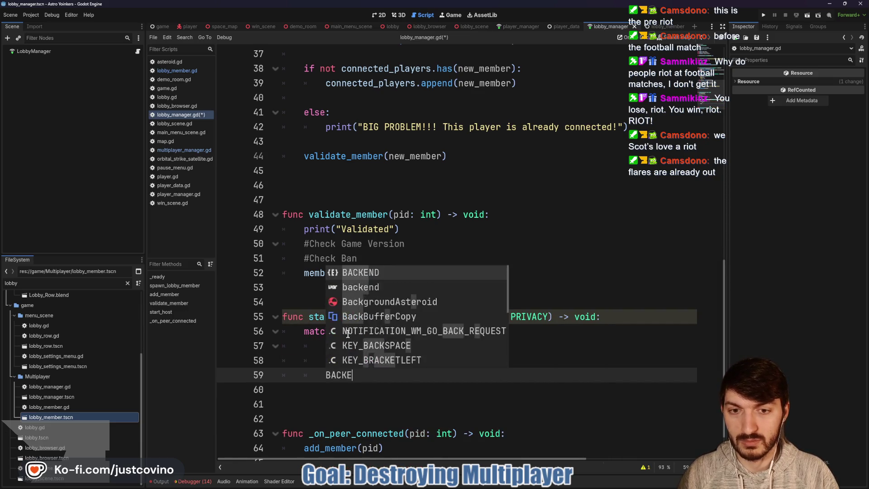
type("ST")
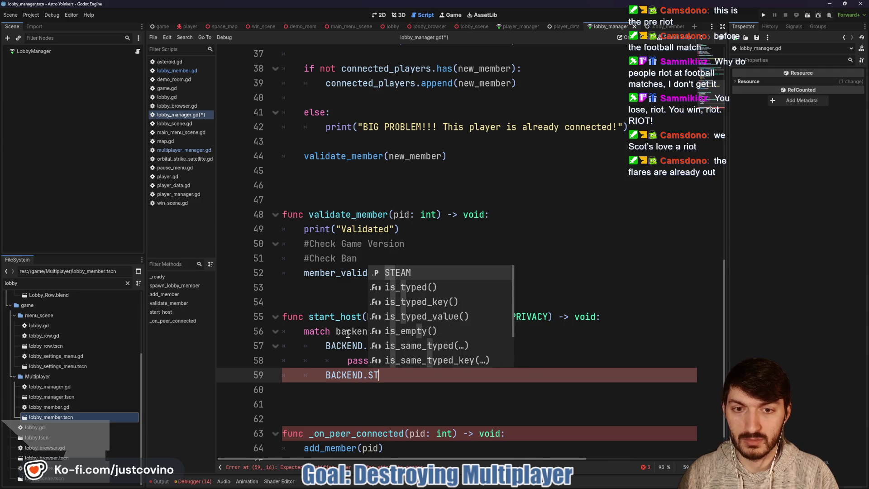
key("Return")
type(":")
key("Return")
type("ss")
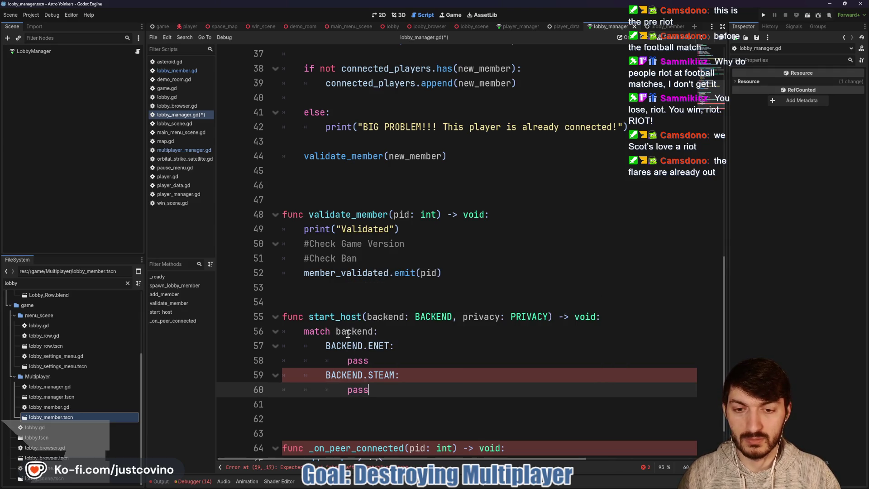
- Insert blank lines before and after the ENET branch, then save lobby_manager.gd
left_click(381, 362)
key("Return")
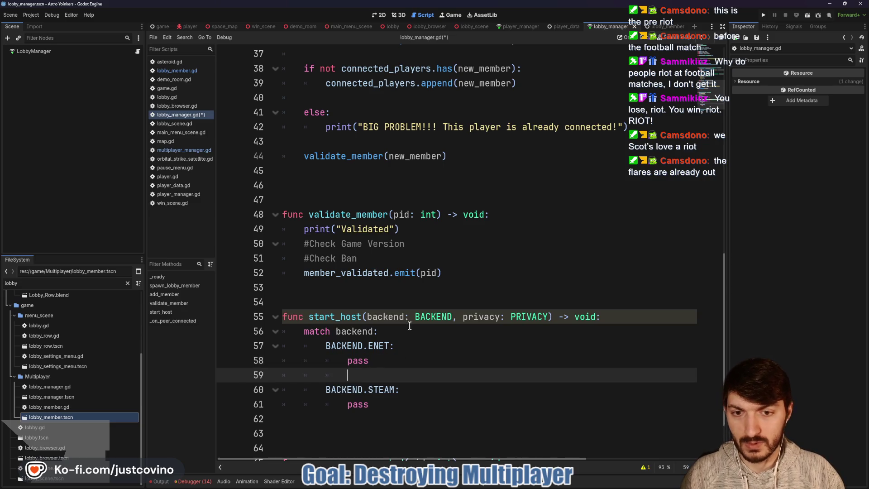
left_click(408, 330)
key("Return")
scroll(426, 338, "down", 2)
key("ctrl+s")
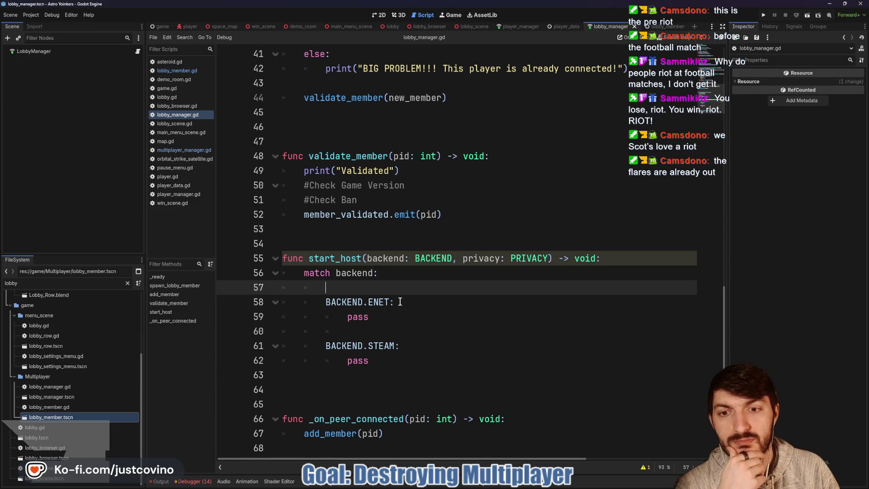
scroll(400, 302, "up", 10)
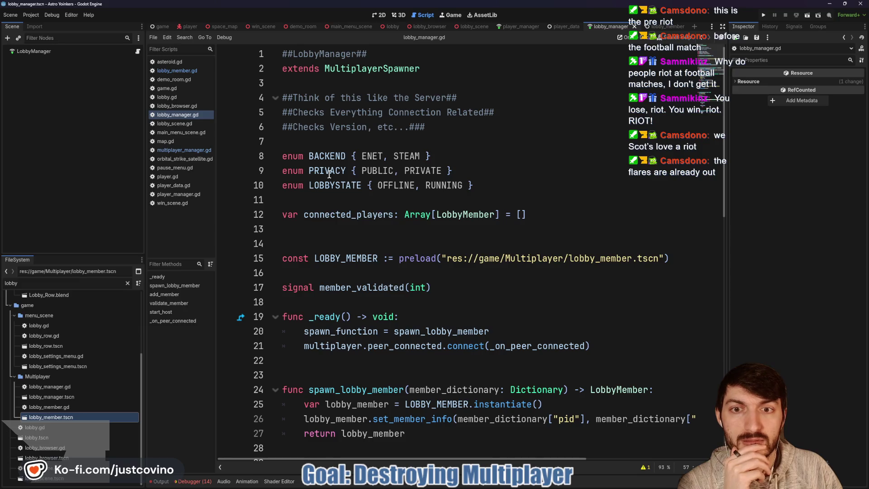
- Look up the LOBBYSTATE enum name and its OFFLINE value near the top of the script
double_click(329, 185)
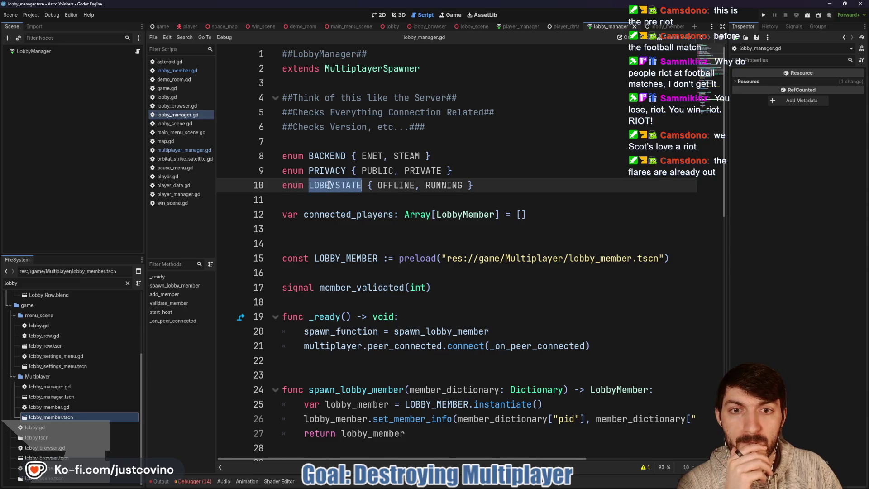
double_click(399, 185)
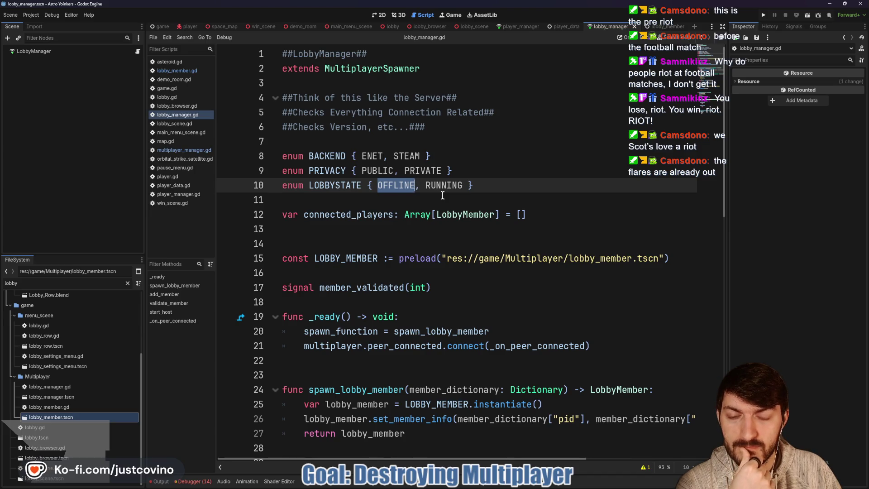
scroll(442, 195, "down", 1)
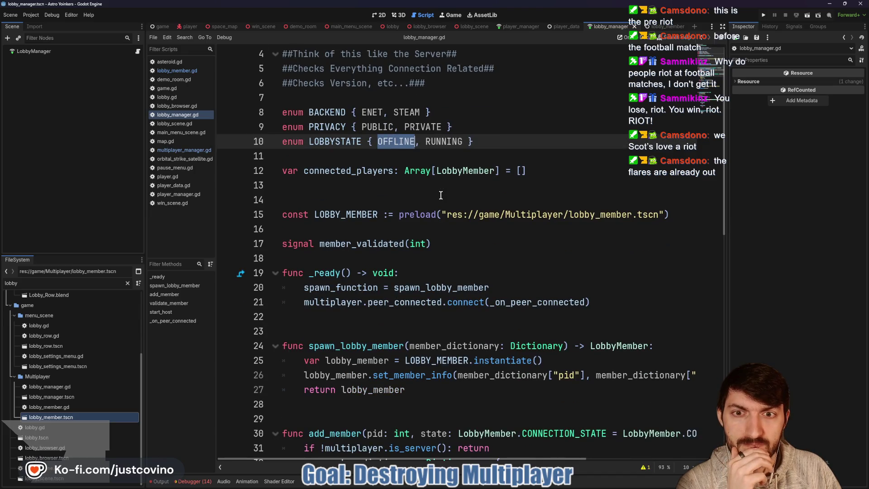
left_click(421, 142)
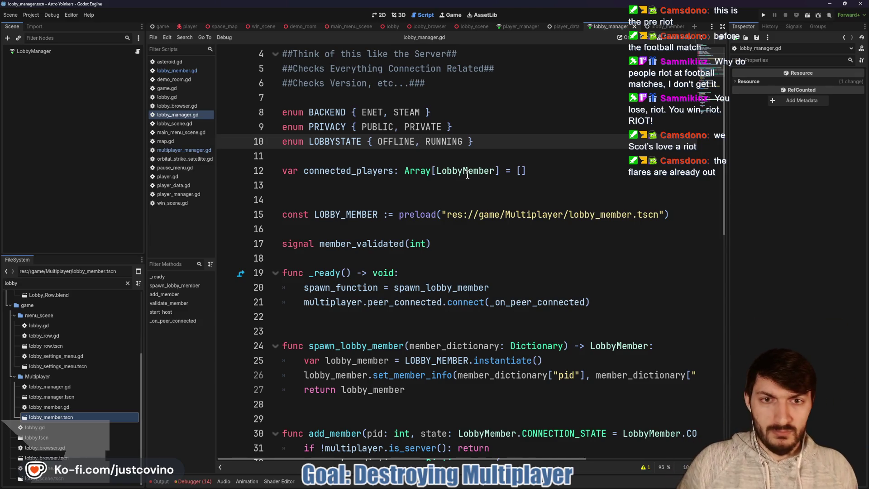
- Declare 'var lobby_state: LOBBYSTATE = LOBBYSTATE.OFFLINE' below connected_players
left_click(347, 188)
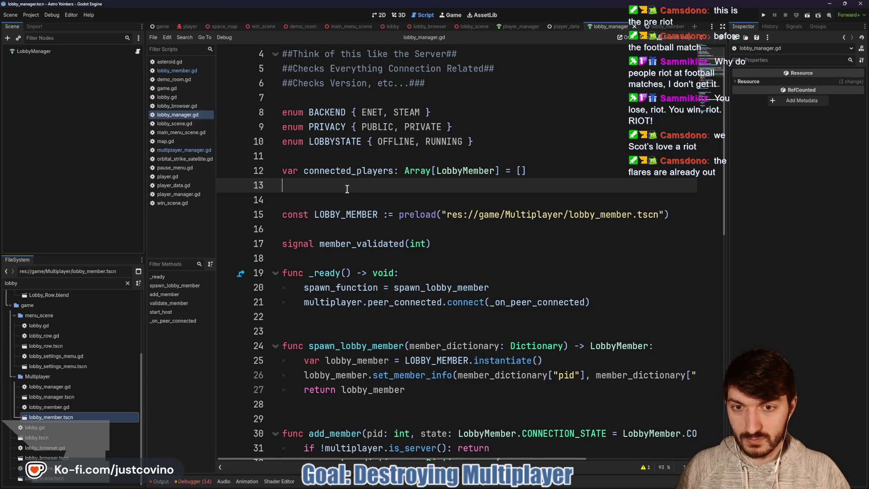
key("Return")
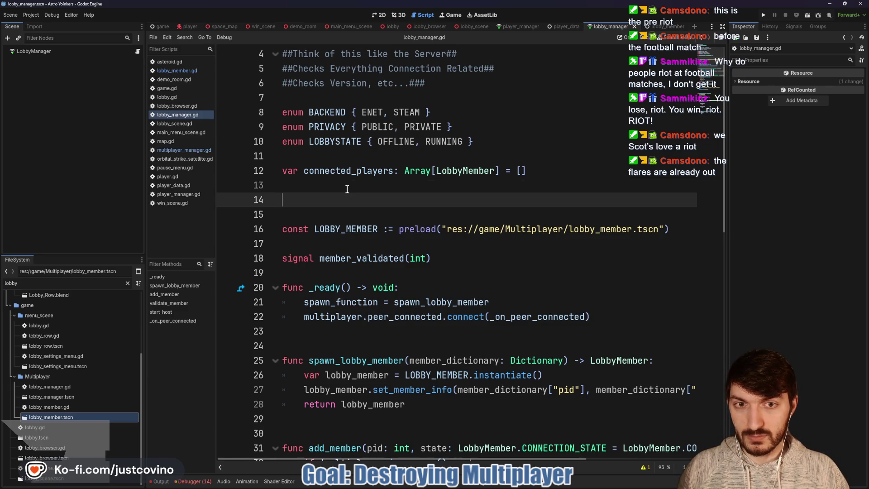
type("var lobby_state: ")
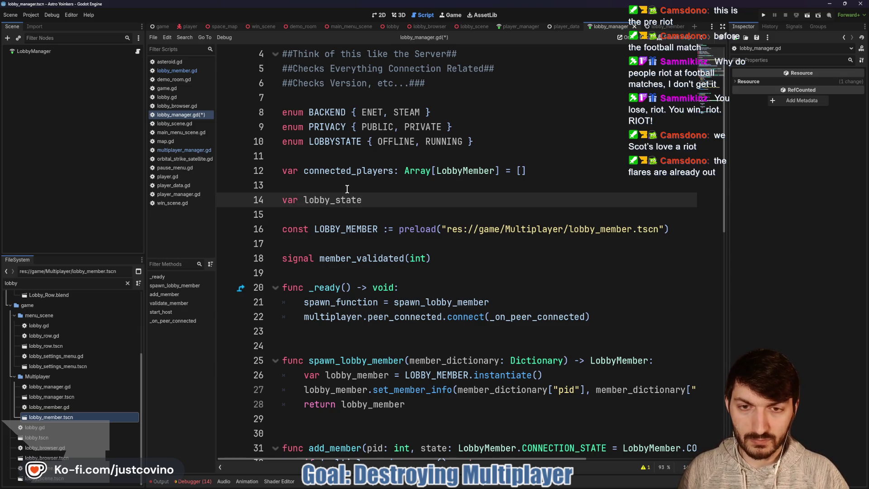
type("LOB")
key("Return")
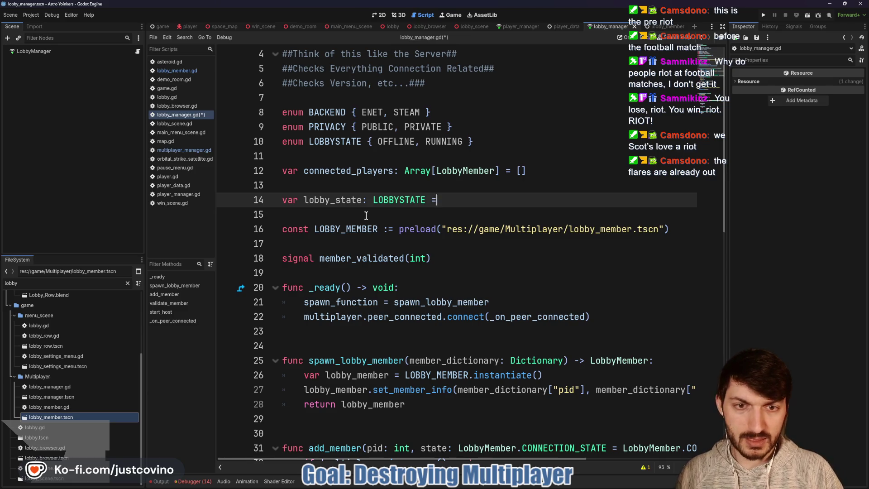
type("LOBB")
key("Return")
type(".")
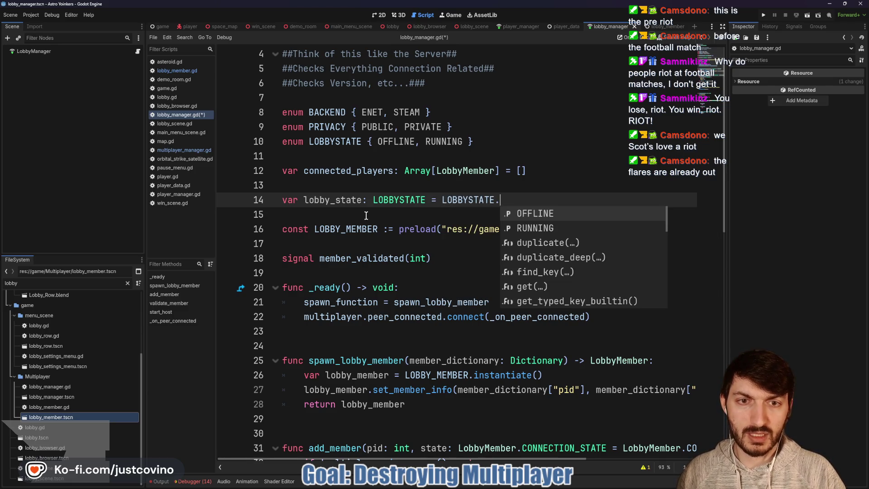
type("OFF")
key("Return")
scroll(413, 263, "down", 10)
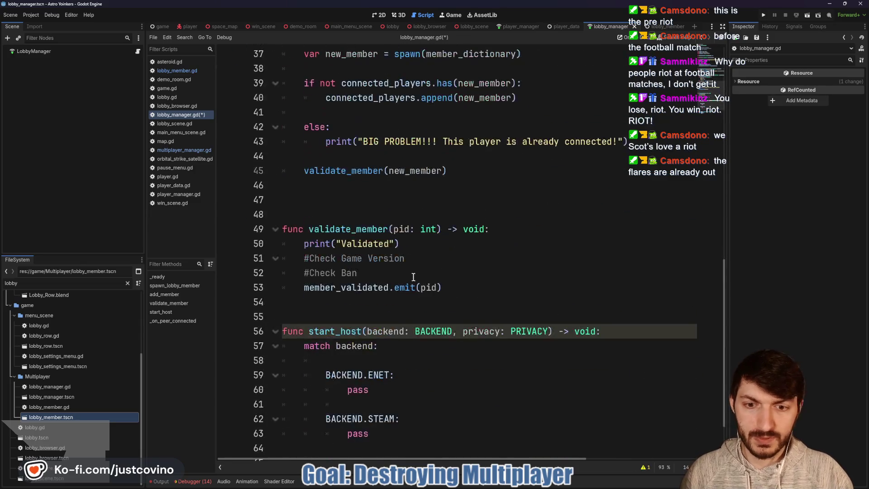
- Add a guard at the top of start_host comparing lobby_state with LOBBYSTATE.RUNNING and returning
scroll(413, 277, "down", 2)
left_click(633, 258)
key("Return")
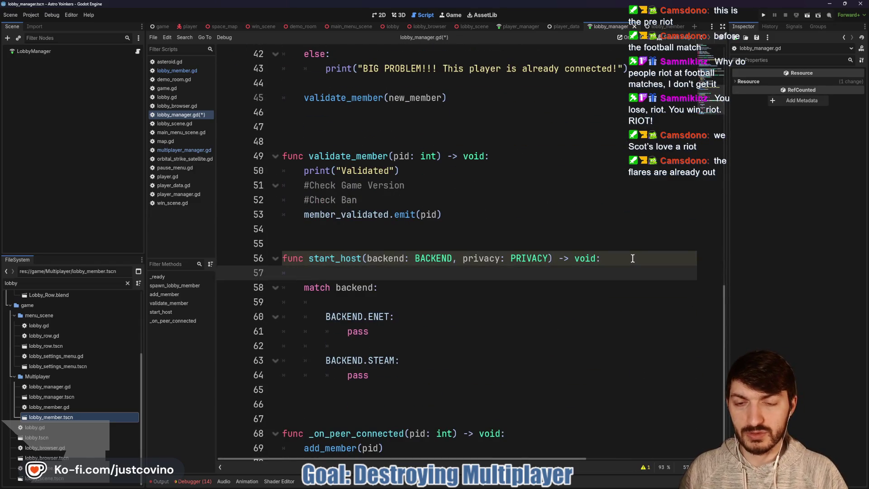
type("lo")
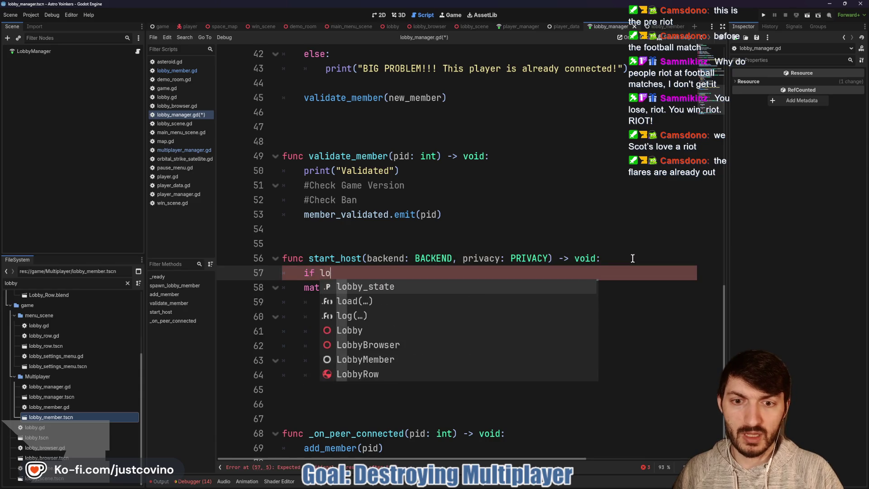
key("Return")
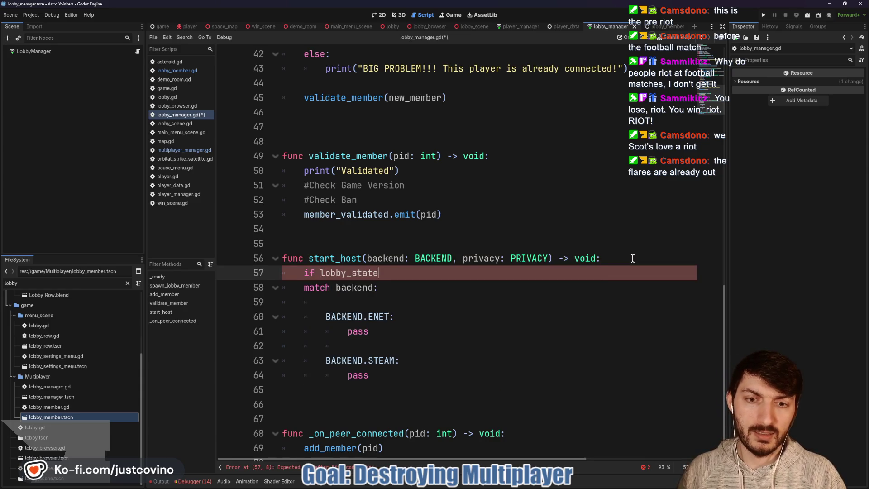
type("!-")
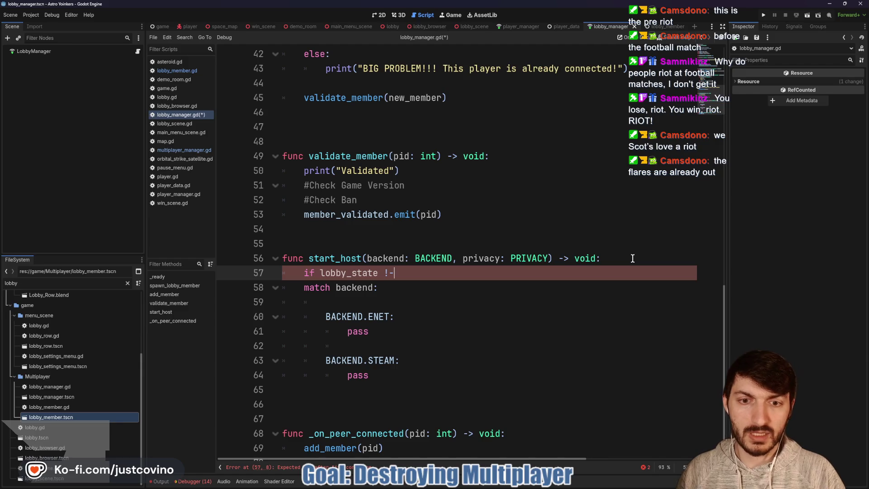
type("= KL")
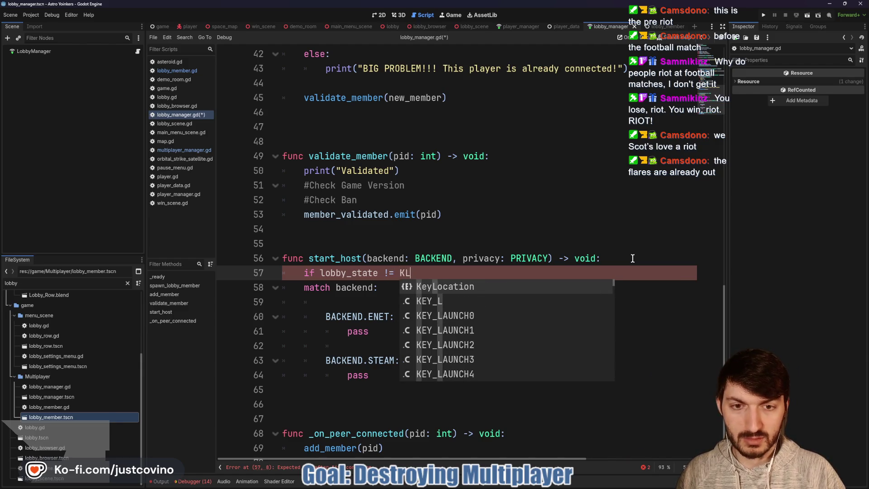
key("BackSpace")
key("BackSpace")
key("BackSpace")
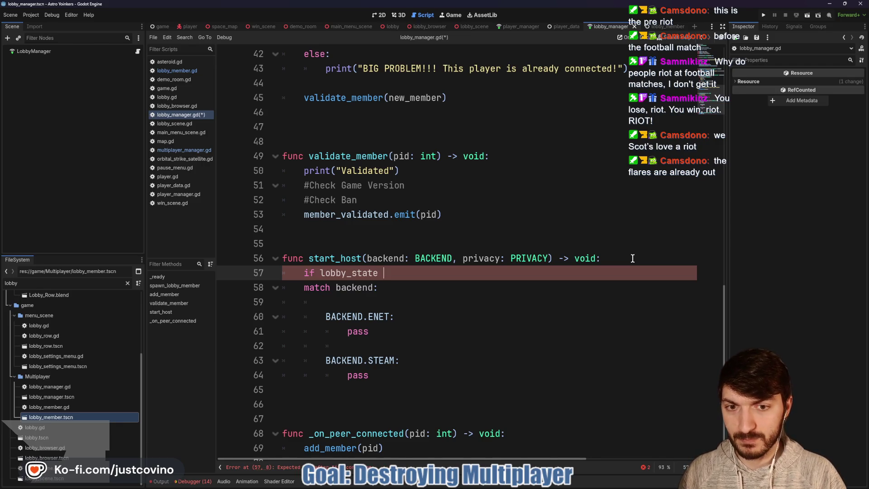
type("= LOBBYSTATE.")
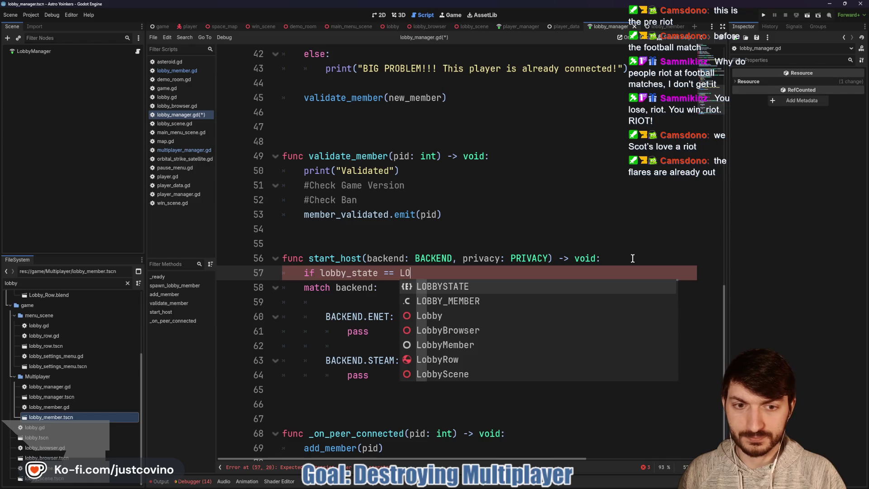
type("R")
key("Return")
type(": retu")
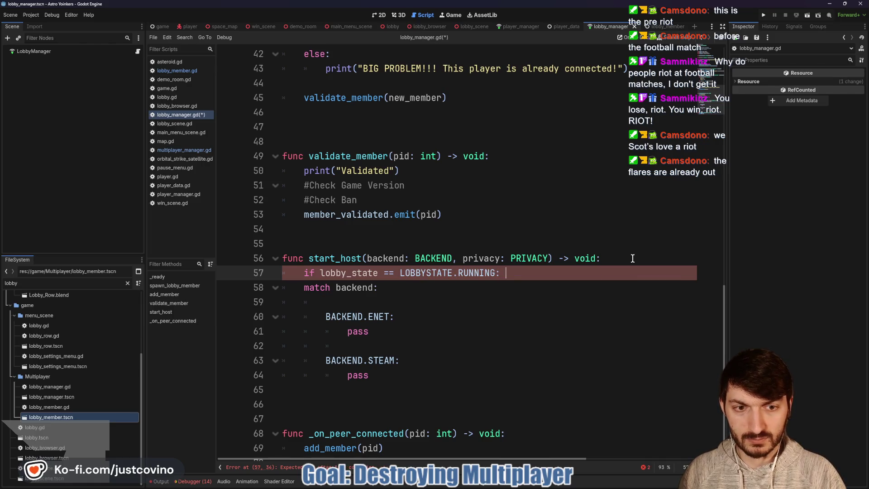
key("Return")
- Delete the blank line under 'match backend:' and save the script
left_click(633, 258)
left_click(485, 290)
key("ctrl+s")
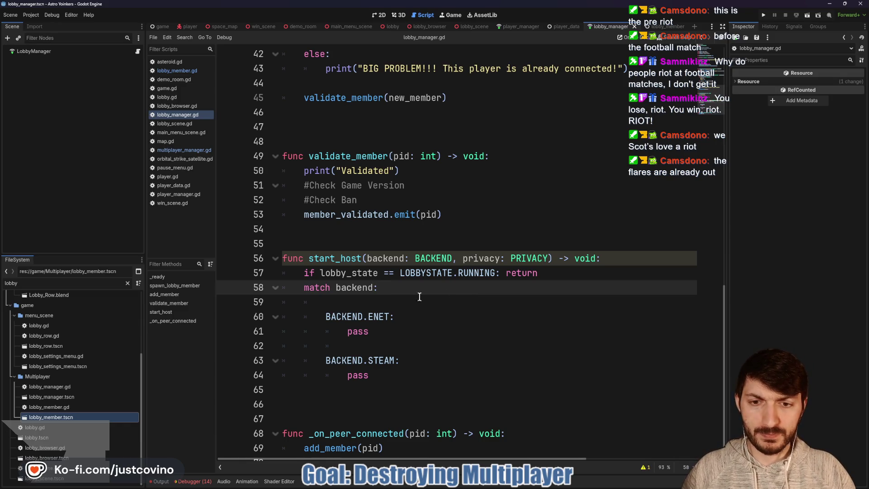
left_click(378, 303)
key("ctrl+shift+k")
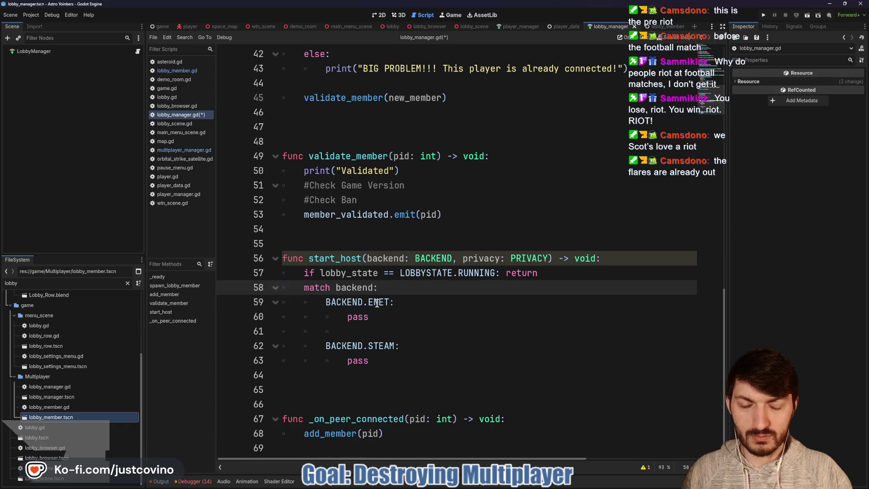
key("End")
key("ctrl+s")
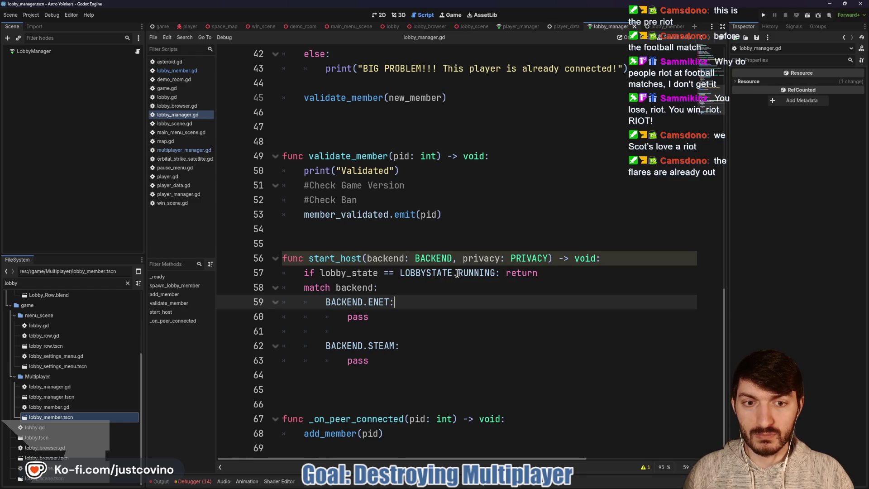
- Change the guard to 'lobby_state != LOBBYSTATE.OFFLINE' and save
left_click(387, 273)
key("BackSpace")
type("!")
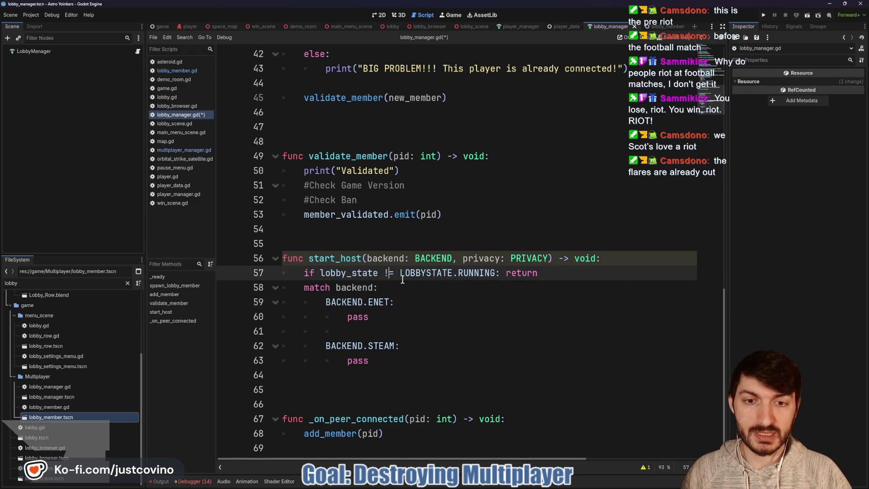
double_click(475, 273)
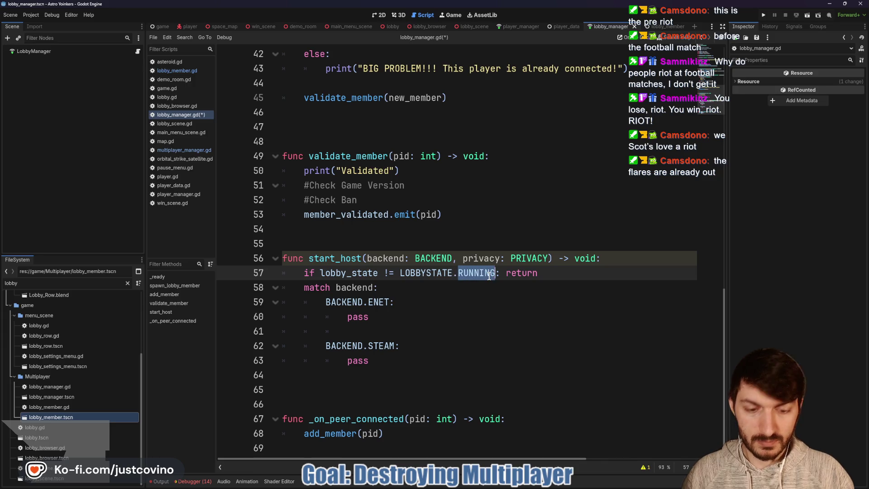
type("O")
key("Return")
left_click(483, 289)
key("ctrl+s")
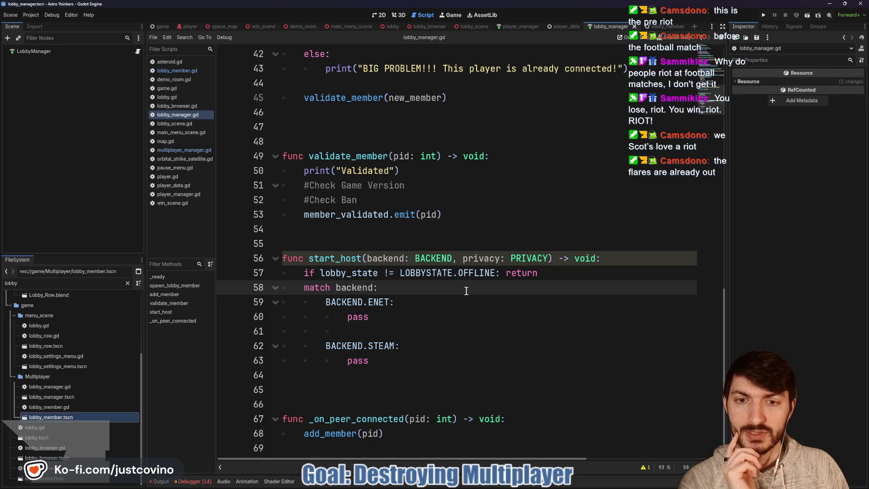
- Switch to multiplayer_manager.gd and scroll through its functions and _ready signal connections
left_click(178, 150)
scroll(448, 207, "up", 9)
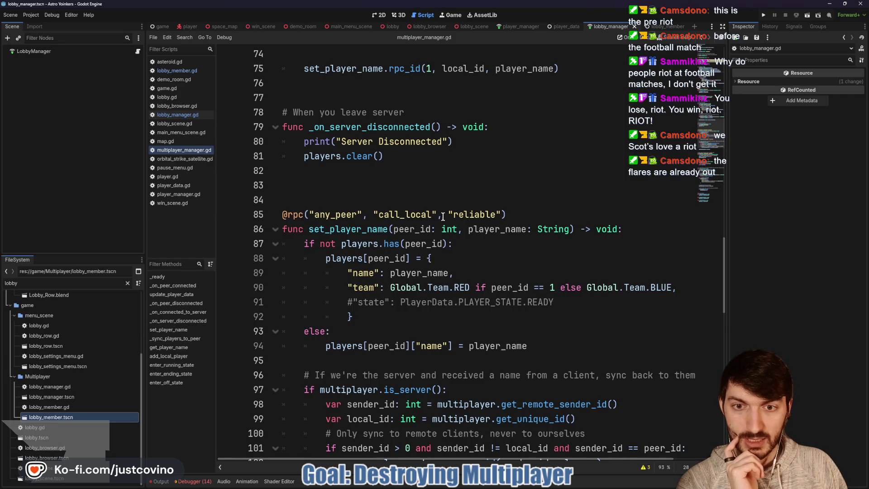
scroll(439, 219, "up", 19)
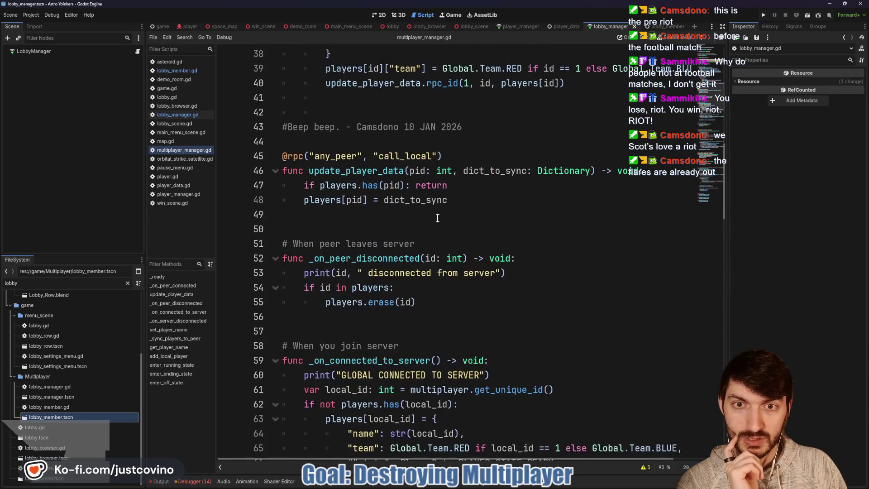
scroll(437, 218, "down", 6)
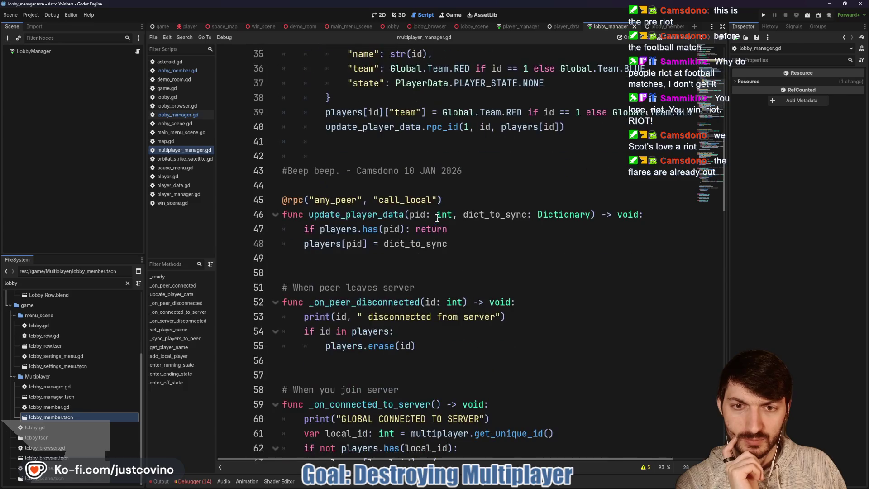
scroll(437, 219, "down", 20)
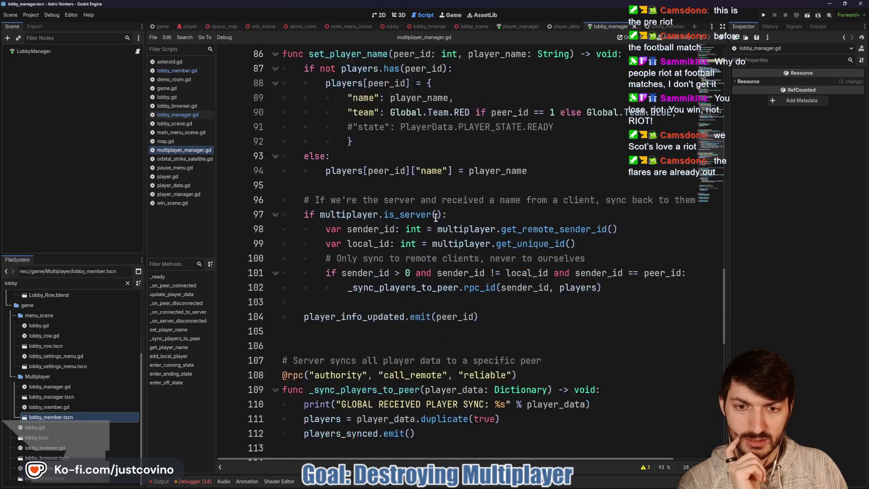
scroll(436, 219, "down", 6)
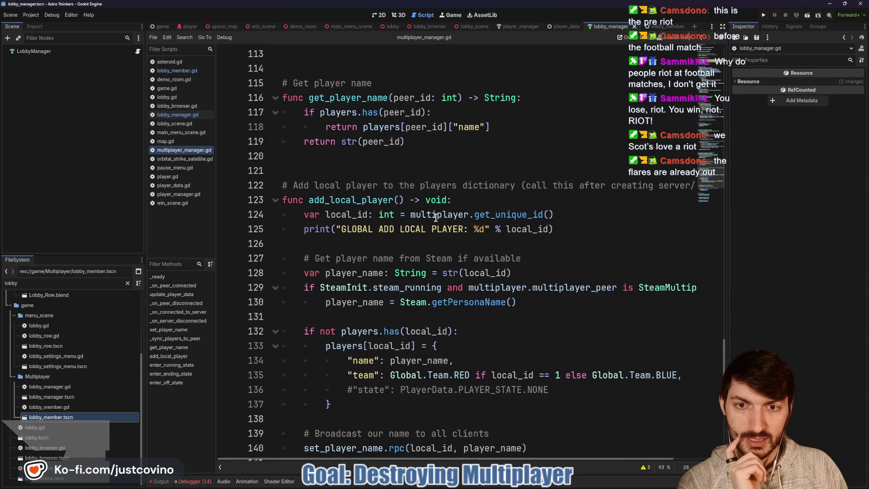
scroll(436, 218, "down", 5)
scroll(436, 218, "up", 10)
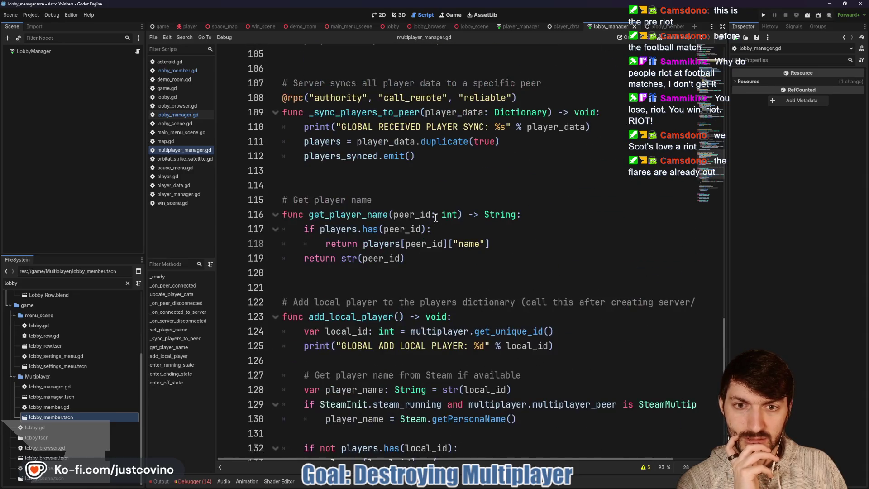
scroll(436, 218, "up", 19)
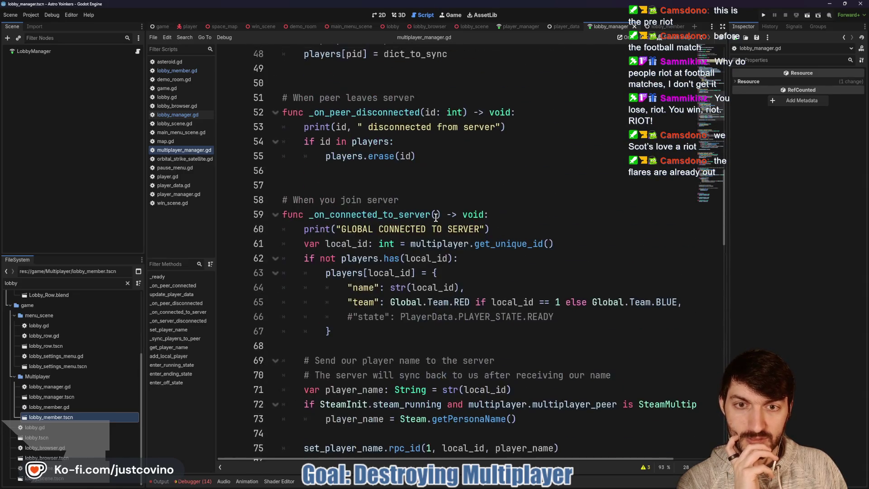
scroll(436, 218, "up", 9)
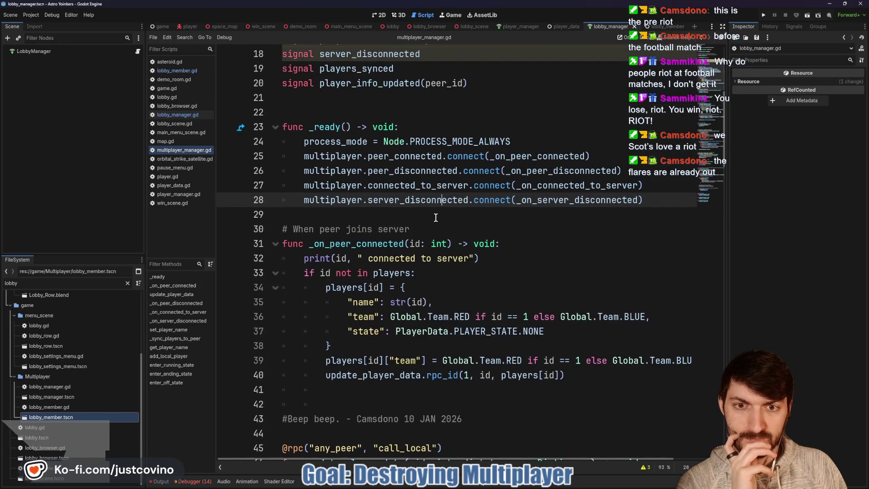
- Review the map.gd, main_menu_scene, lobby.gd and lobby_member scripts, then return to lobby_manager.gd
left_click(221, 27)
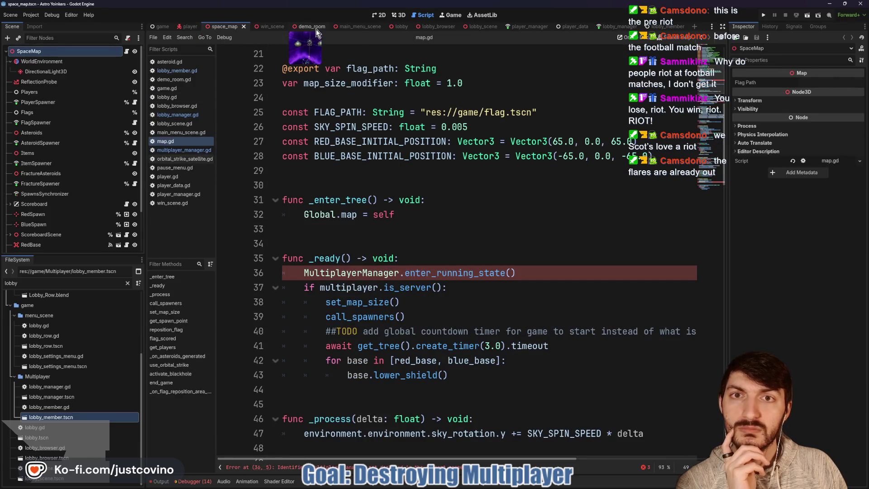
left_click(357, 26)
scroll(483, 217, "down", 2)
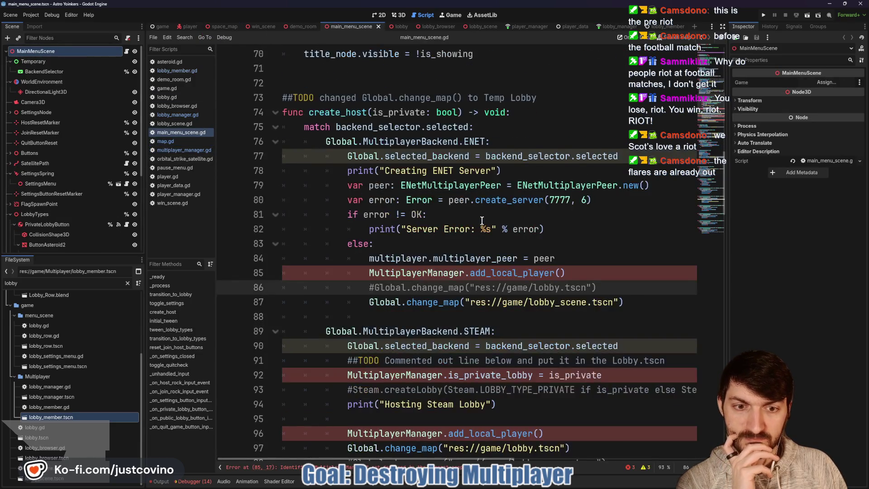
scroll(483, 221, "down", 1)
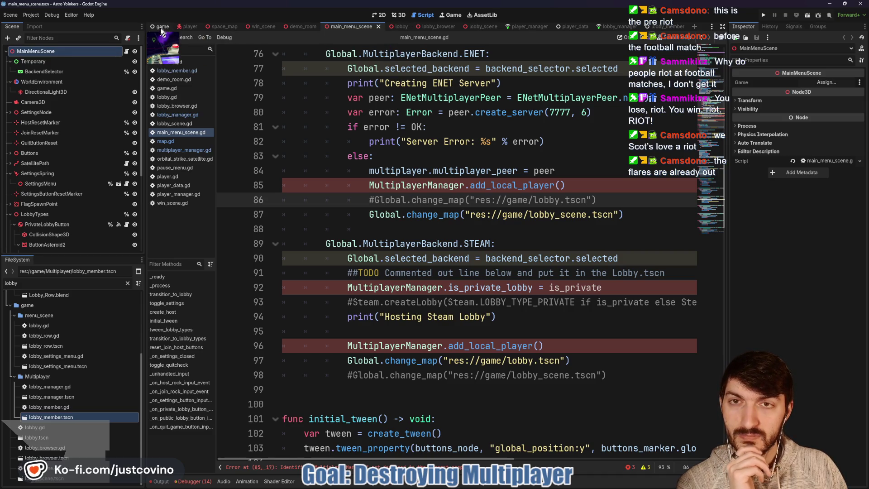
left_click(396, 26)
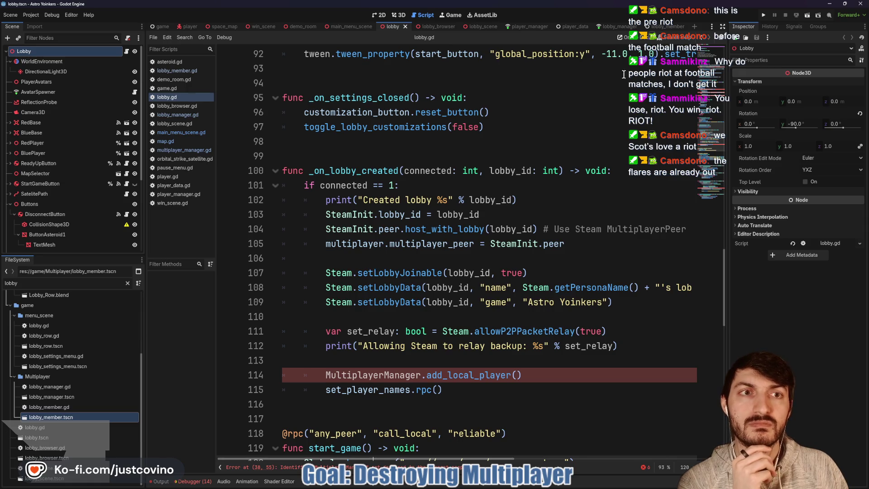
left_click(662, 27)
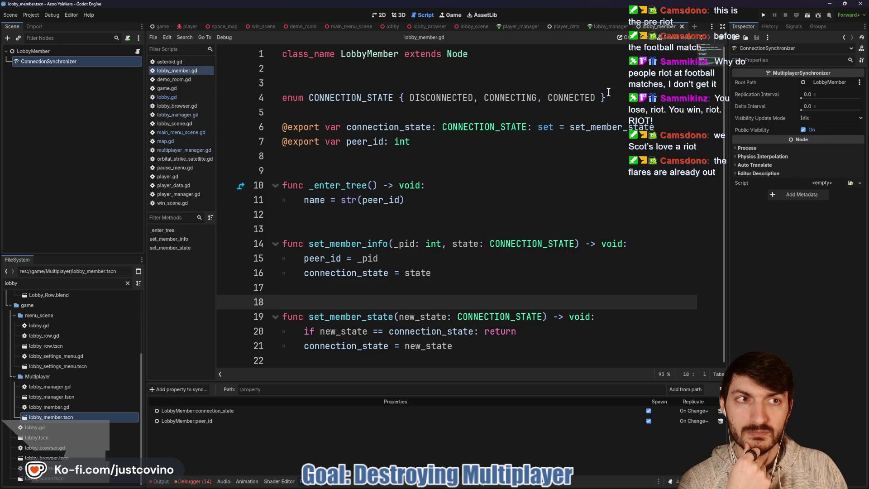
left_click(609, 26)
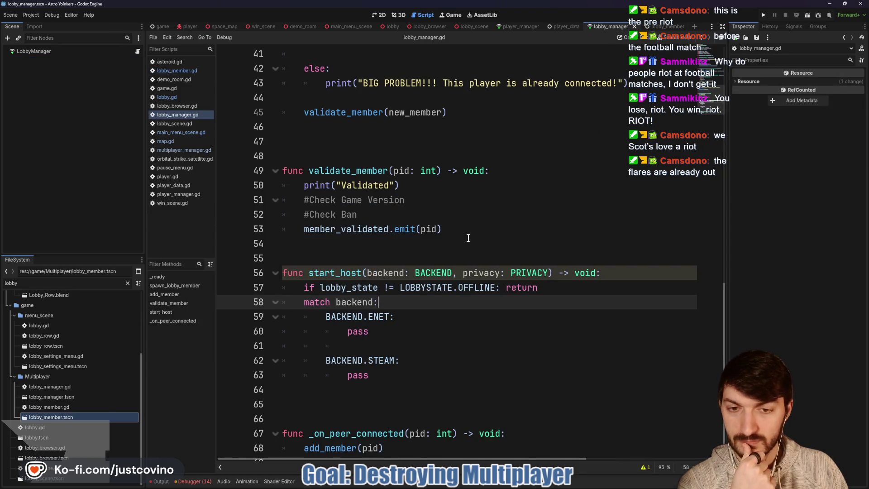
- Add 'if get_child_count() > 0: return' below the lobby_state guard and save
scroll(498, 254, "down", 1)
left_click(565, 273)
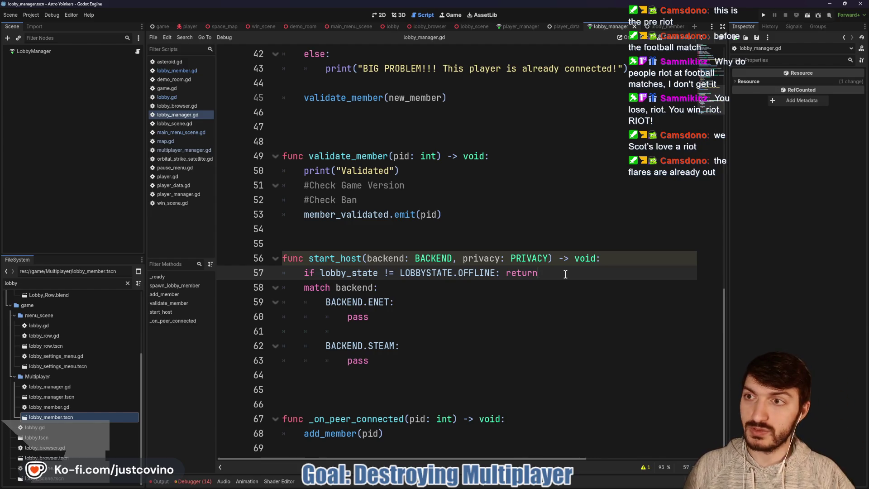
key("Return")
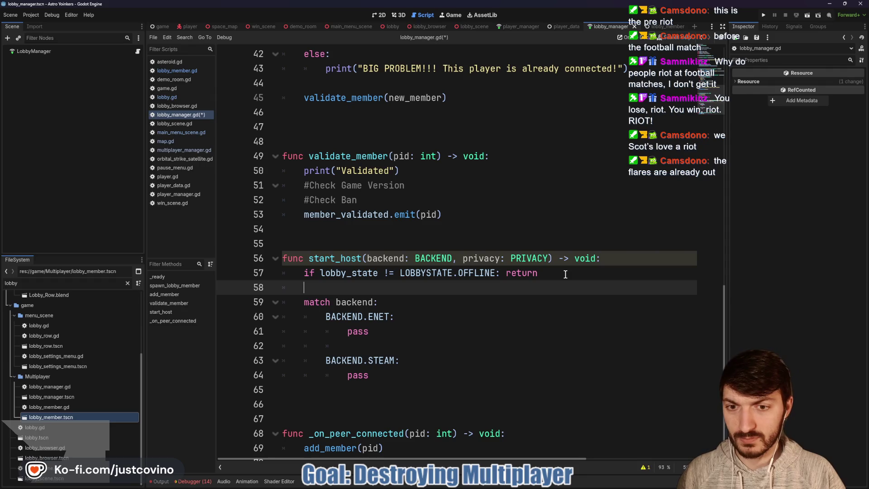
type("f get_child")
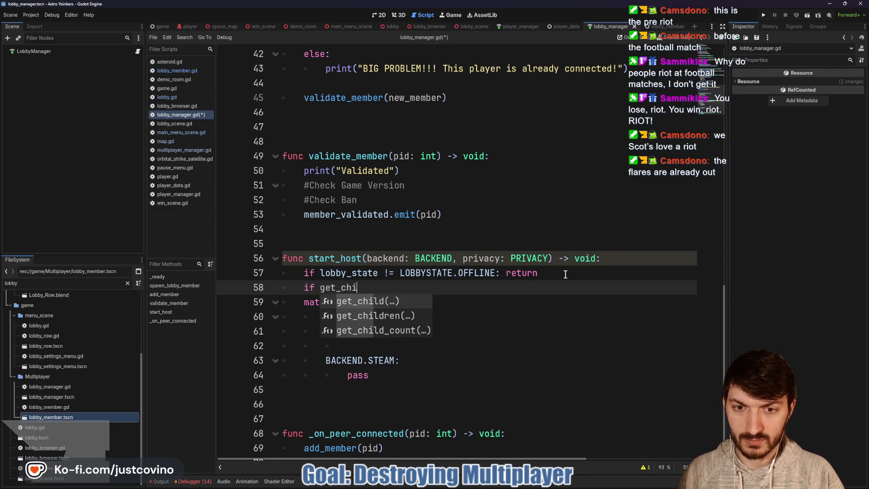
key("Down")
key("Down")
key("Return")
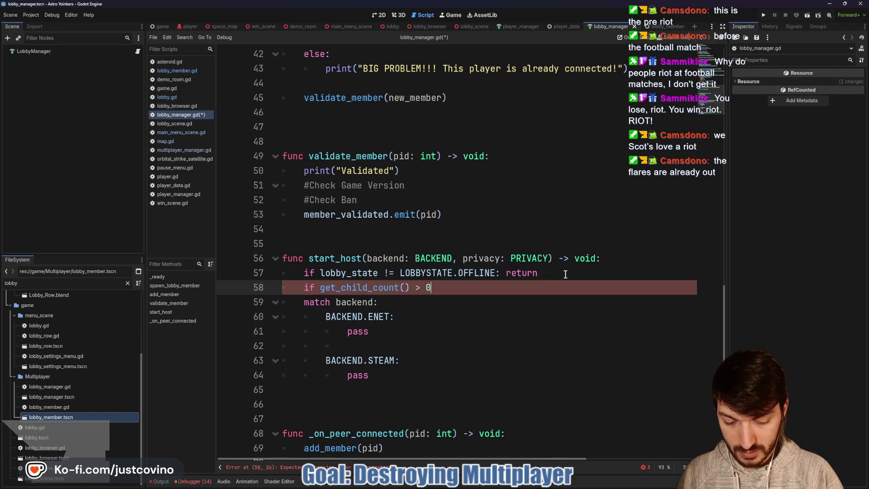
type("return")
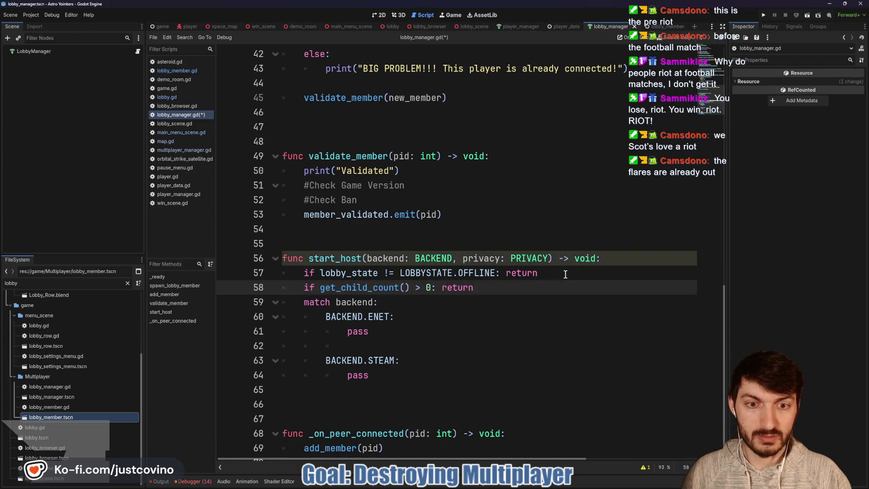
key("ctrl+s")
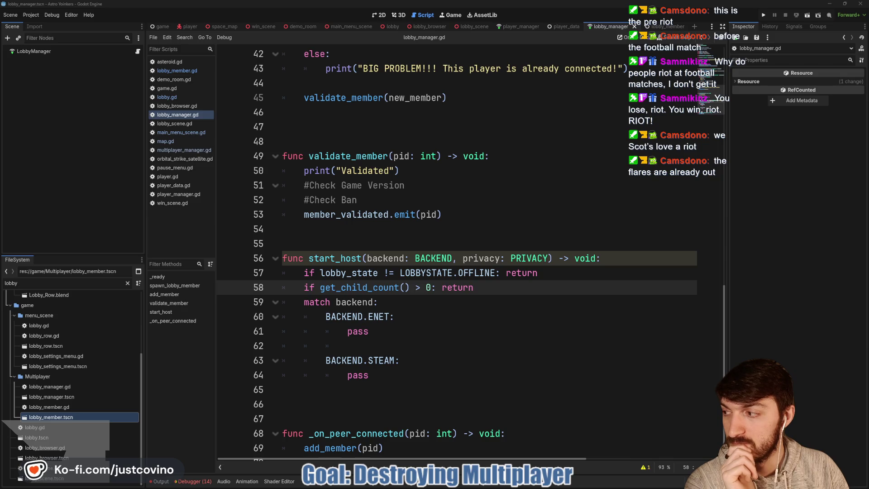
left_click(413, 317)
scroll(411, 312, "down", 1)
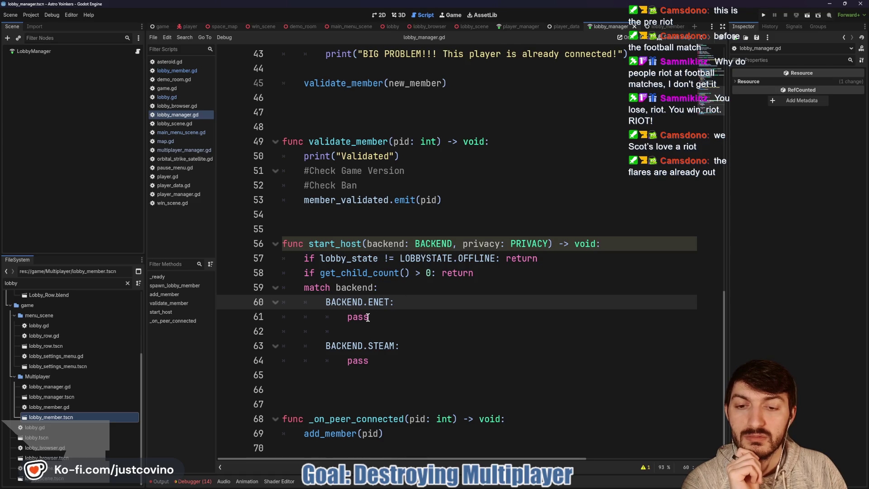
left_click(297, 391)
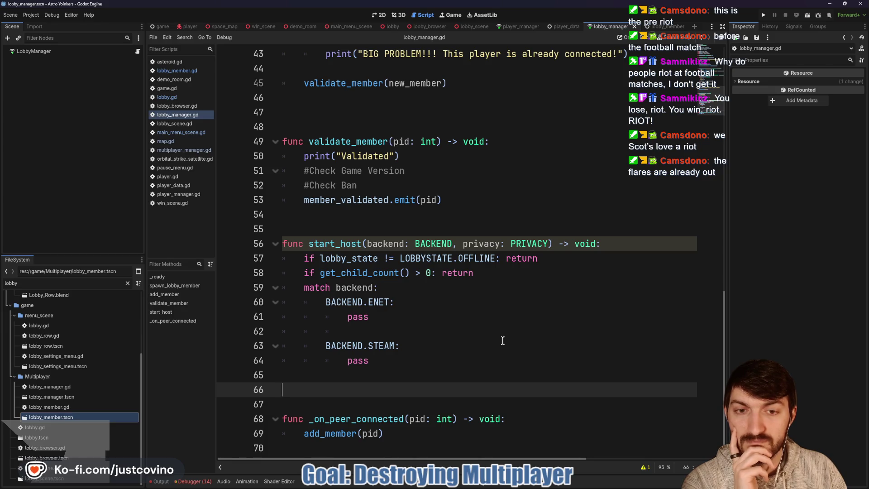
- Write the 'func clear_all() -> void:' signature below start_host, preceded by a blank line
type("func clear")
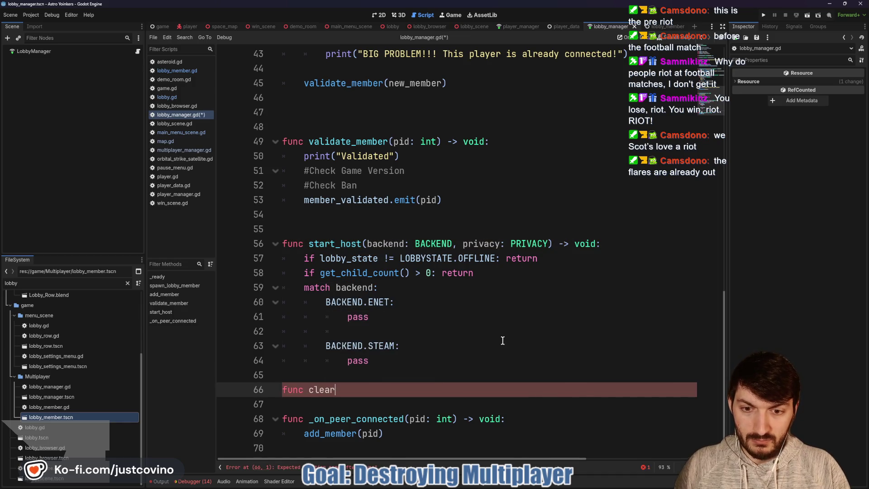
type("_all")
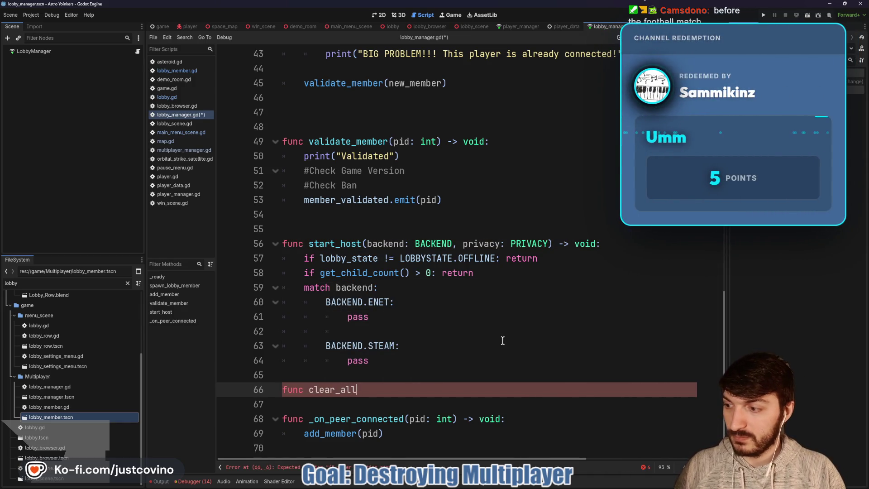
type("() -> vu")
key("BackSpace")
type("oid")
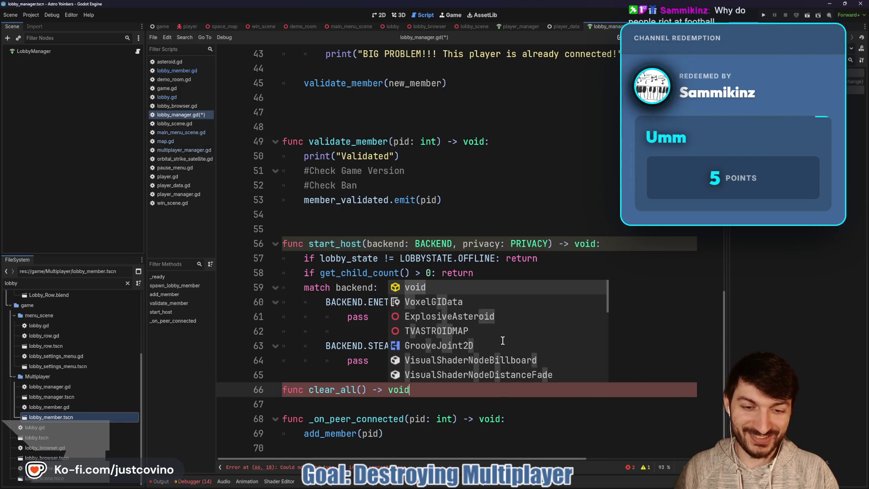
type(":")
key("Return")
left_click(351, 370)
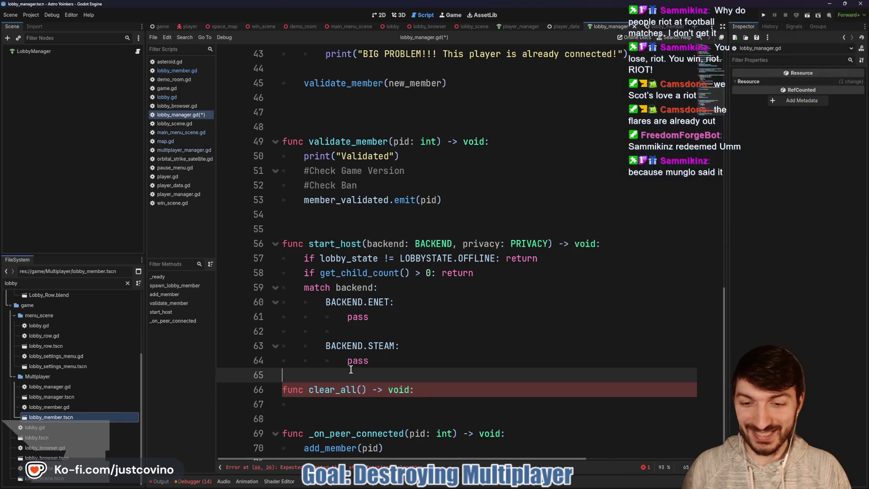
key("Return")
scroll(346, 380, "down", 1)
left_click(346, 386)
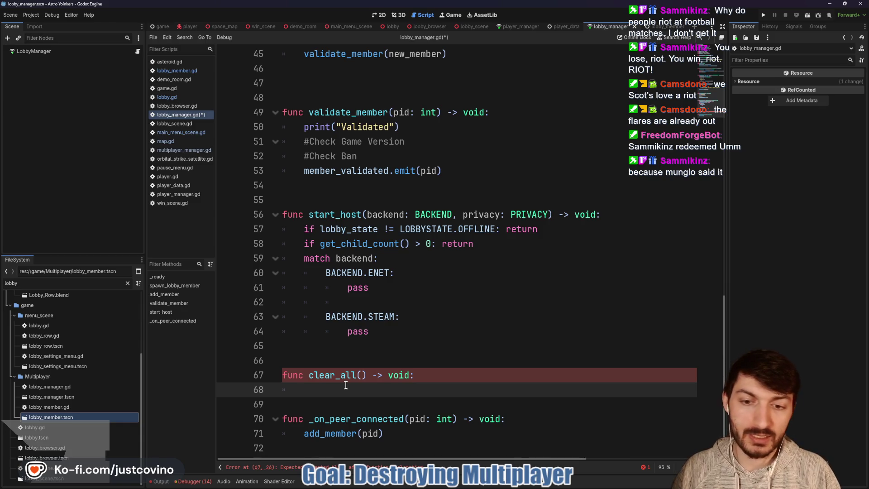
- Begin an 'if get_child_count() > 0:' block inside clear_all
type("if get_c")
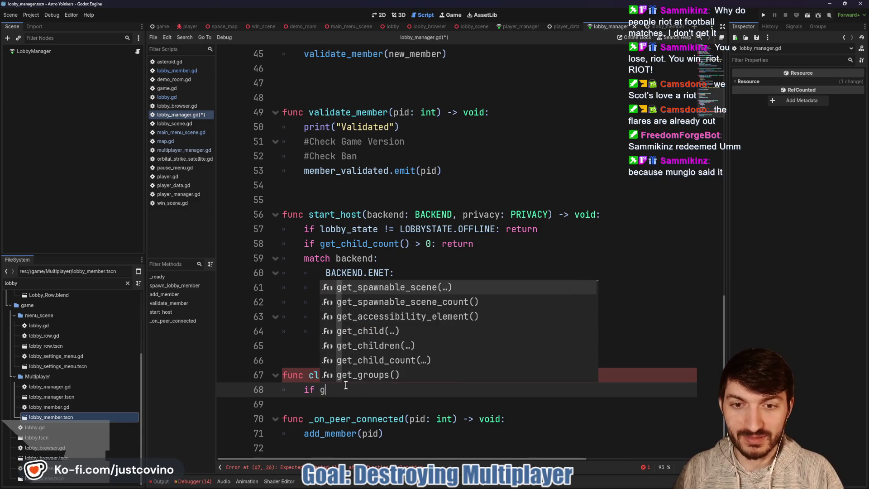
type("hild")
key("Down")
key("Down")
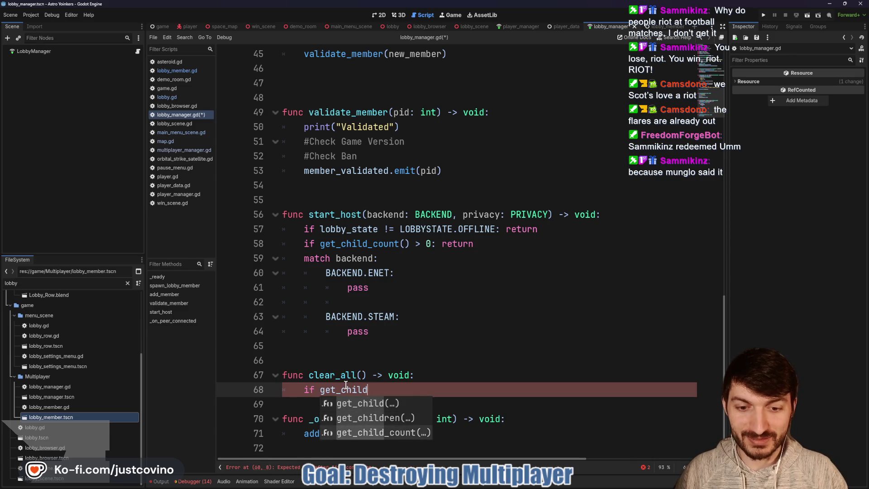
key("Return")
type("0:")
key("Return")
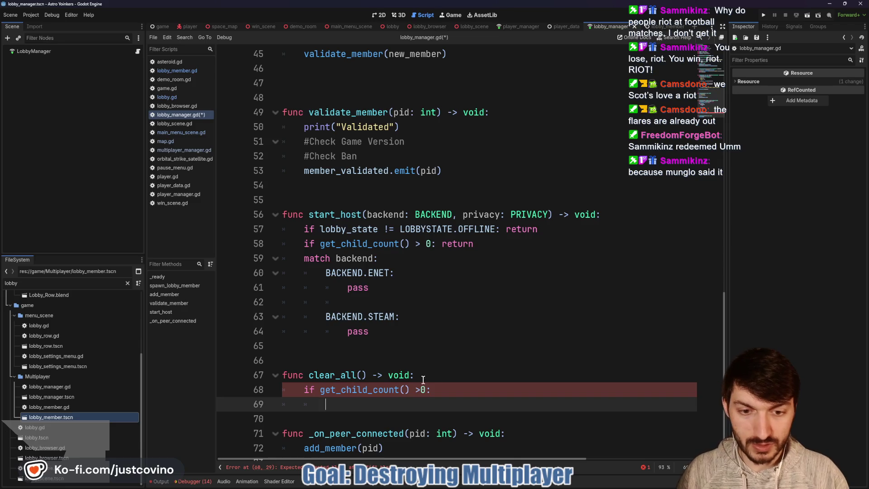
left_click(419, 390)
left_click(349, 406)
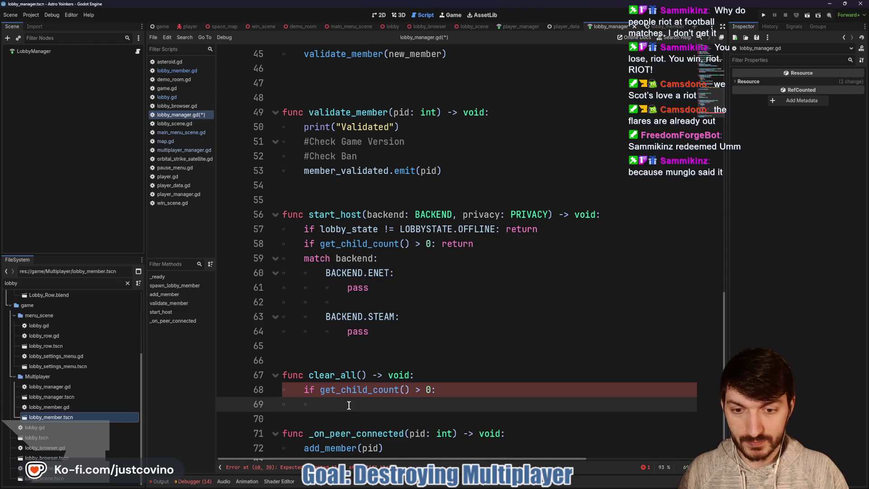
- Replace the child-count condition with a connected_players.clear() call as the body
left_click_drag(449, 394, 306, 394)
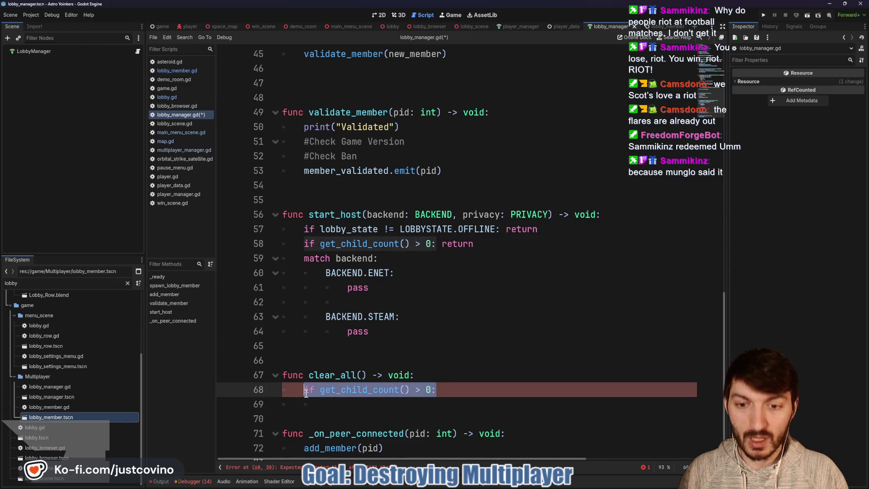
key("BackSpace")
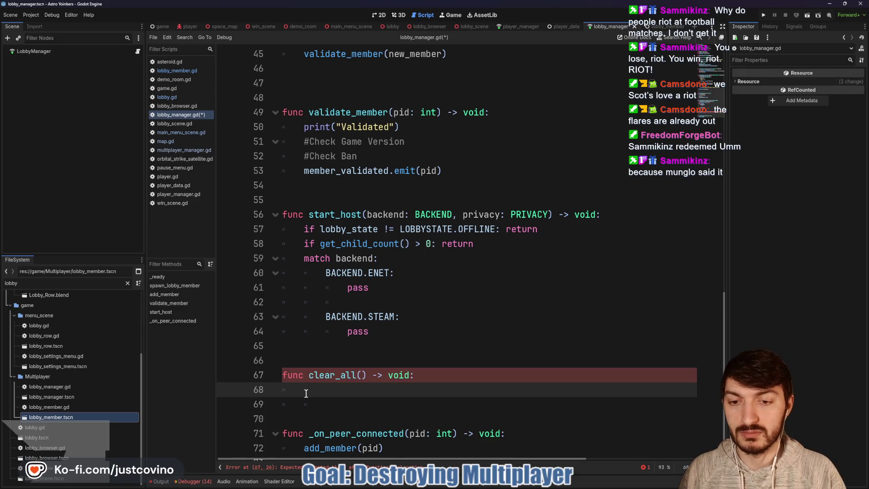
key("BackSpace")
key("BackSpace")
type("conn")
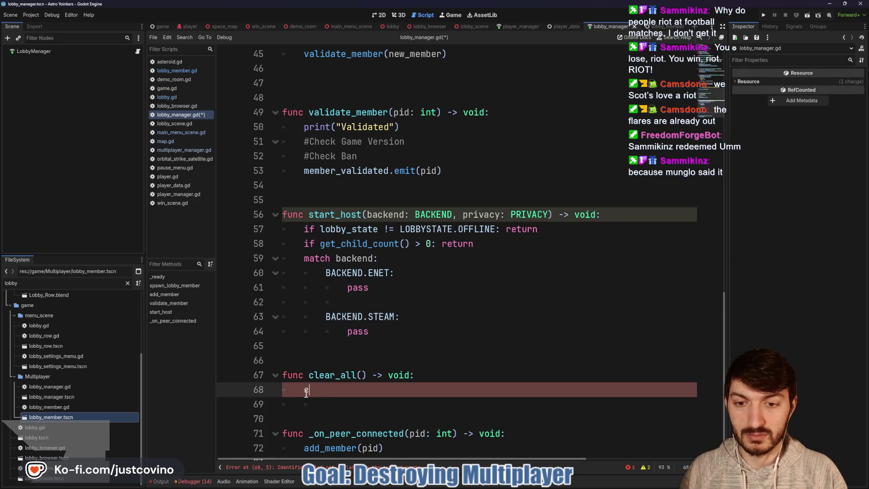
key("Return")
type(".")
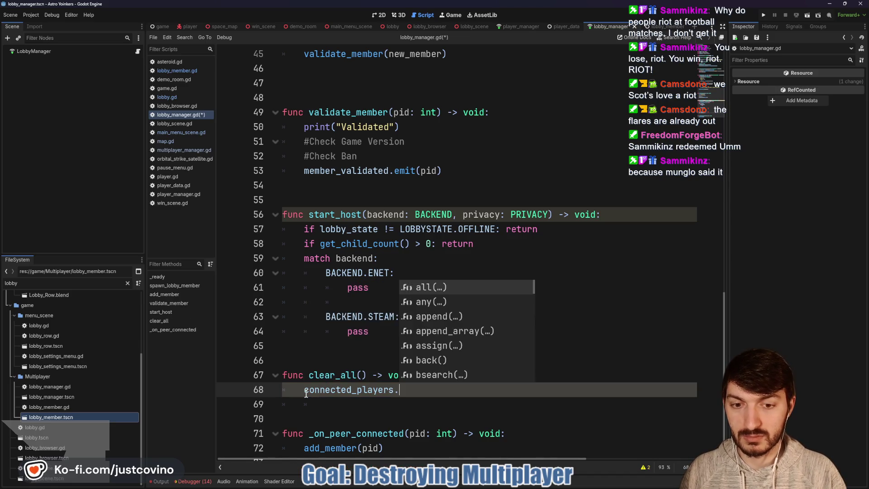
type("clea")
key("Return")
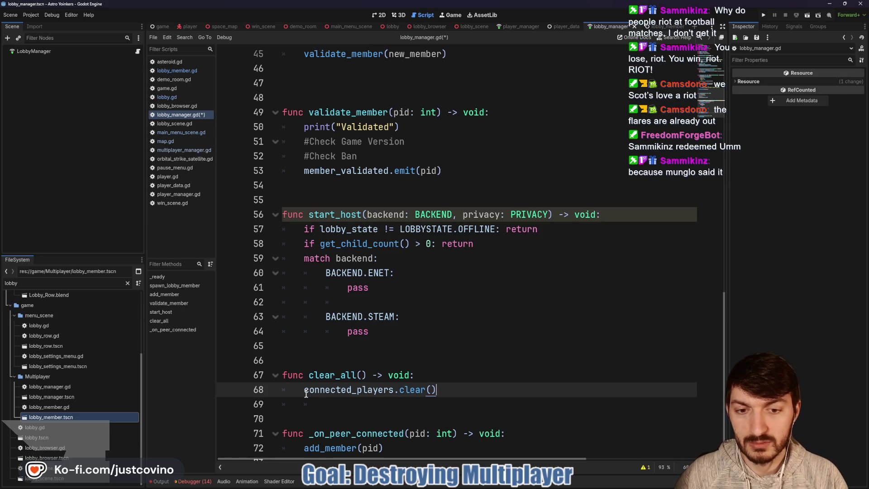
scroll(457, 372, "down", 1)
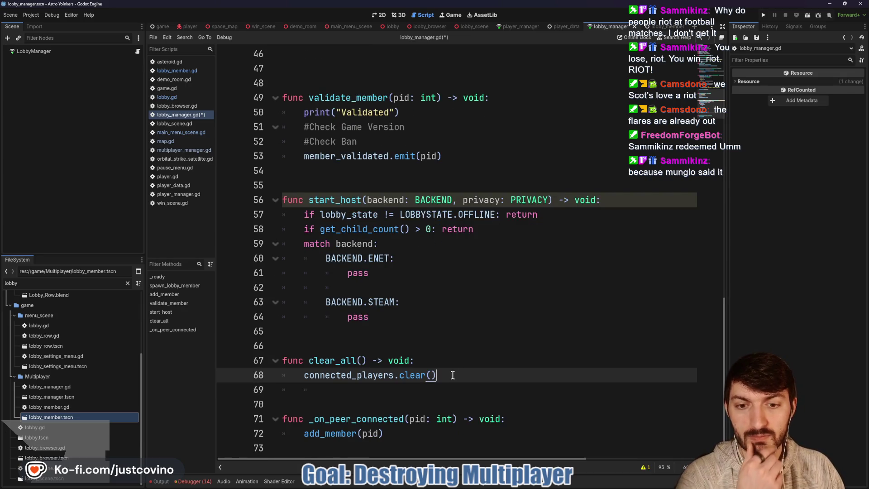
left_click_drag(440, 375, 304, 376)
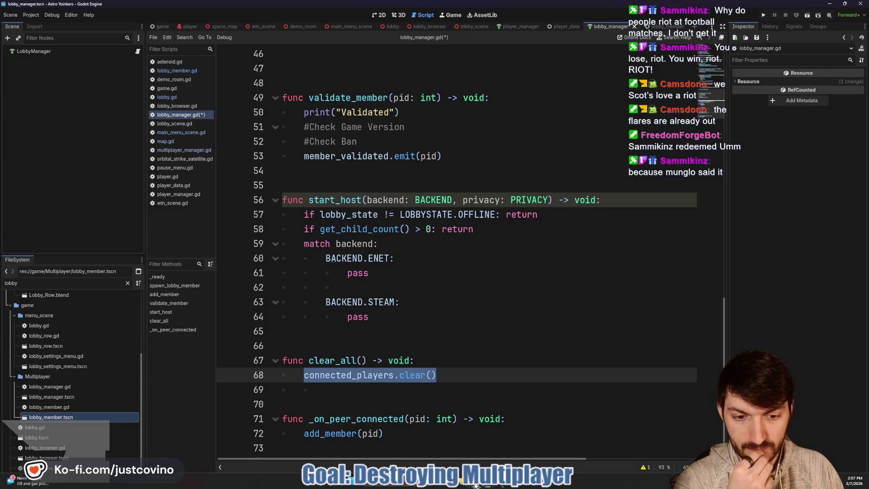
key("alt+Tab")
scroll(338, 262, "down", 20)
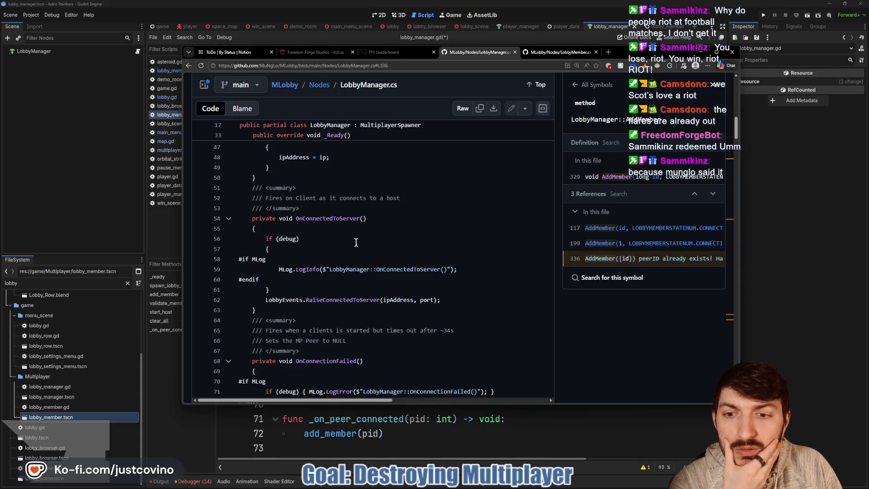
scroll(338, 261, "down", 20)
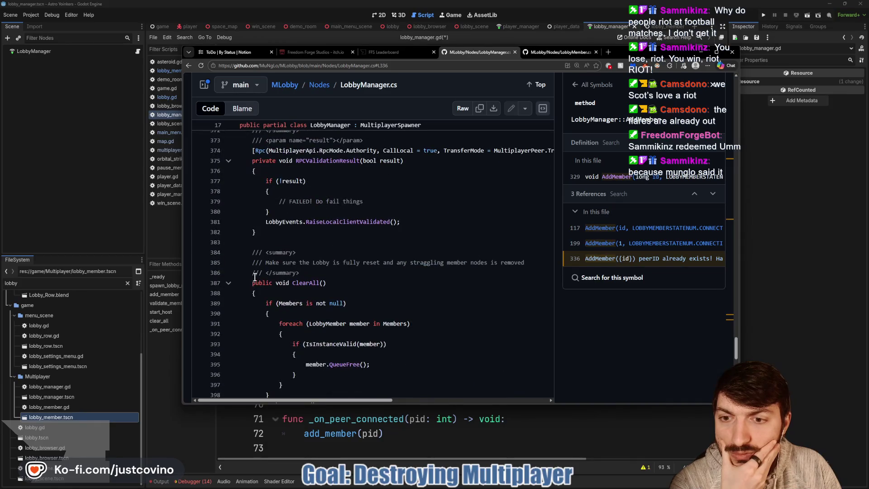
scroll(312, 287, "down", 1)
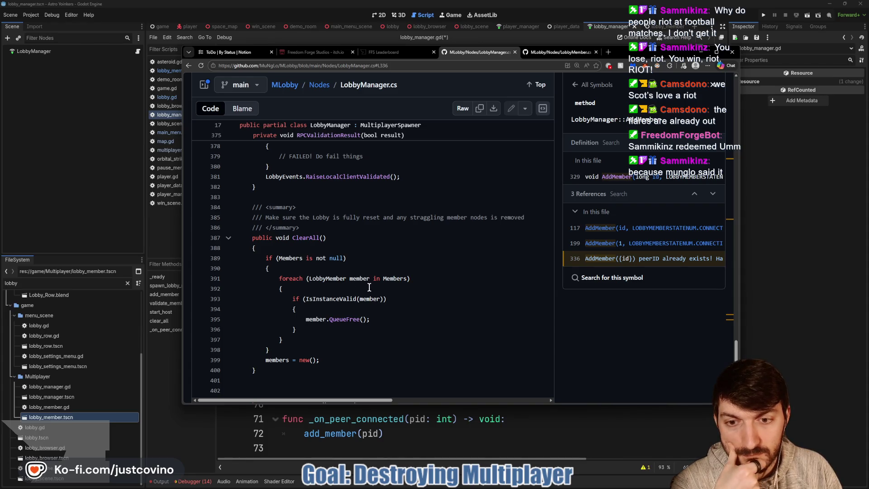
left_click(424, 429)
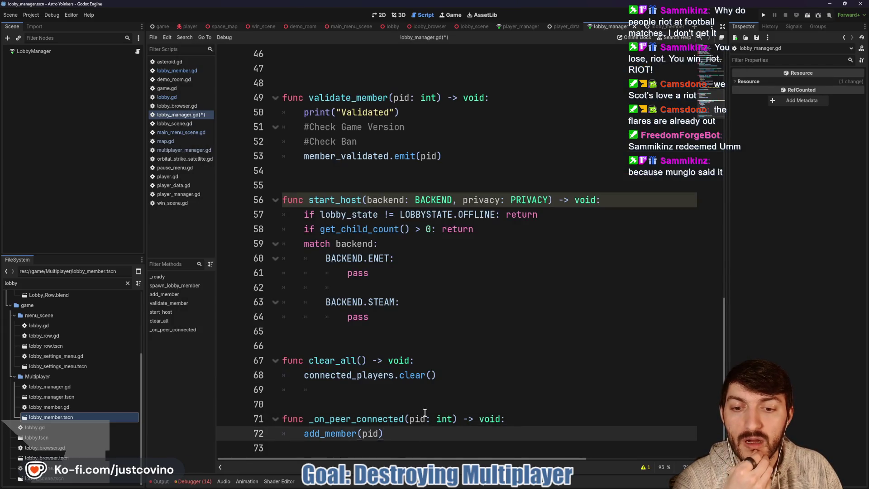
- Replace the clear() call with an if not connected_players.is_empty(): guard
left_click_drag(453, 370, 299, 377)
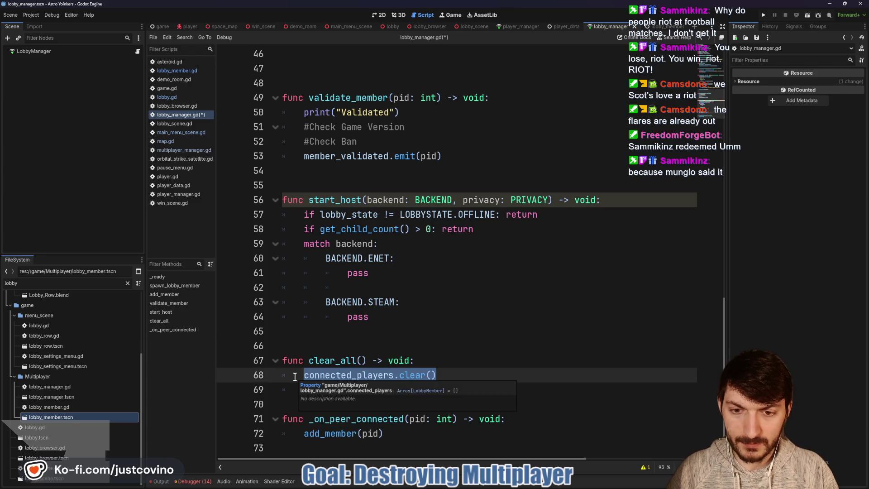
type("if connected_players !")
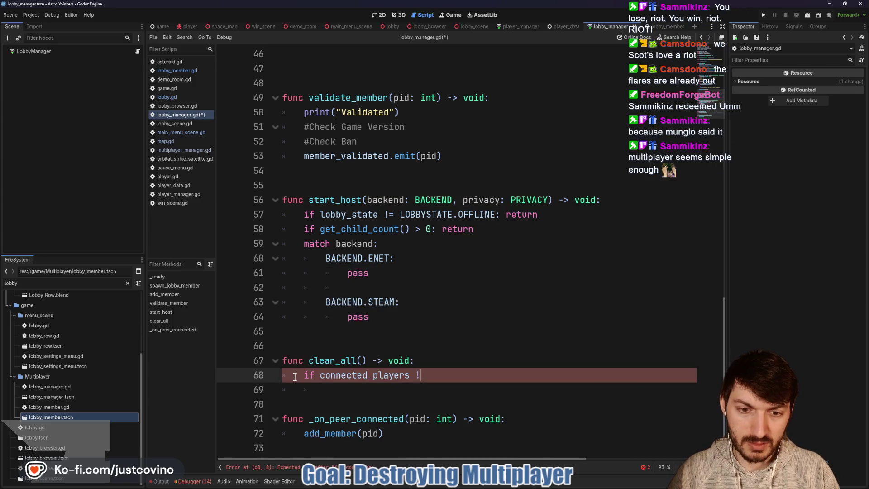
type("= [")
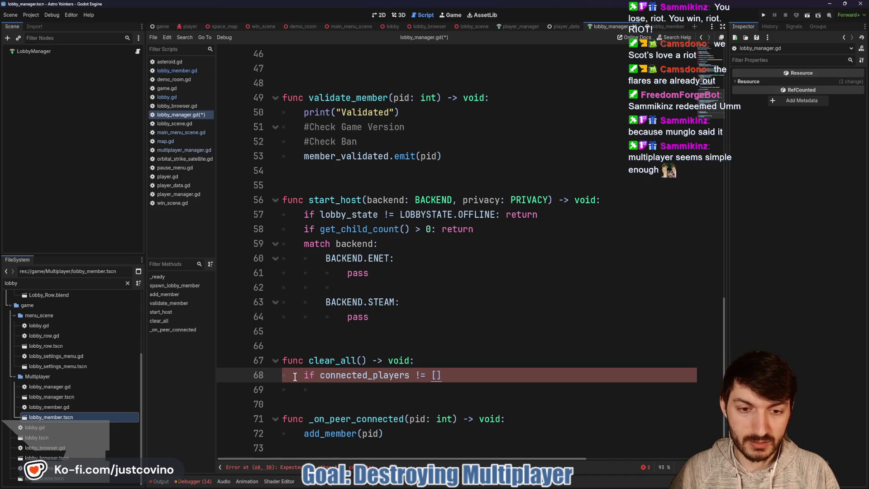
key("BackSpace")
key("BackSpace")
key("BackSpace")
key("BackSpace")
key("BackSpace")
key("BackSpace")
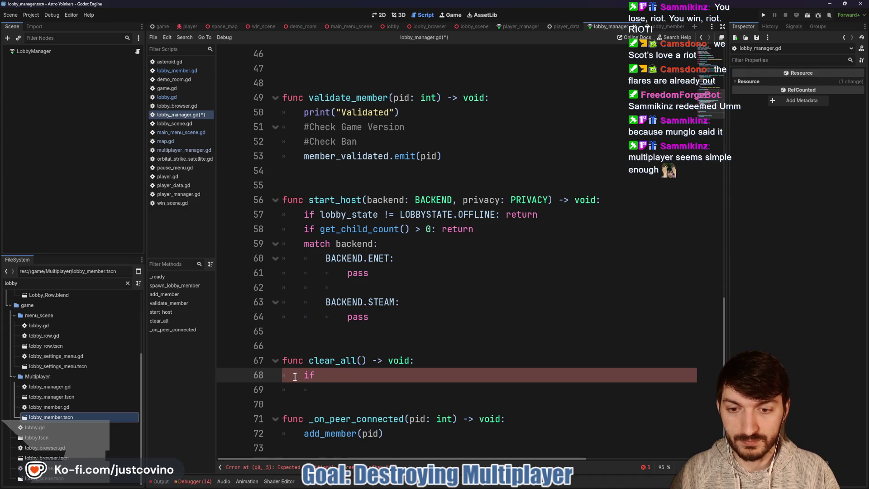
type("ot co")
key("Return")
type(".is")
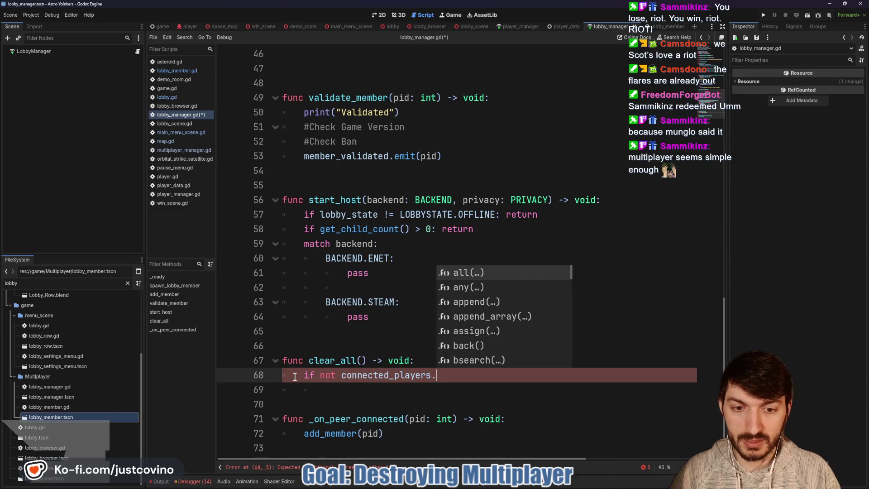
key("Return")
type(":")
key("Return")
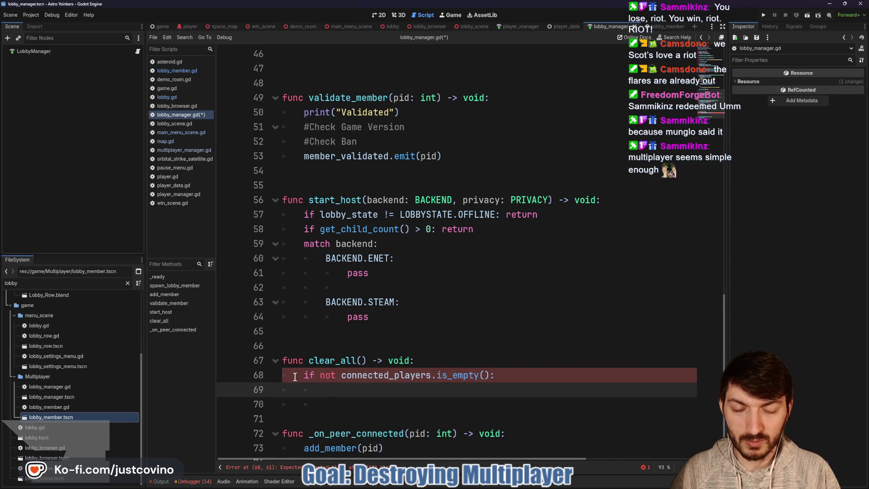
- Add a for node in connected_players loop that calls node.queue_free()
type("for ")
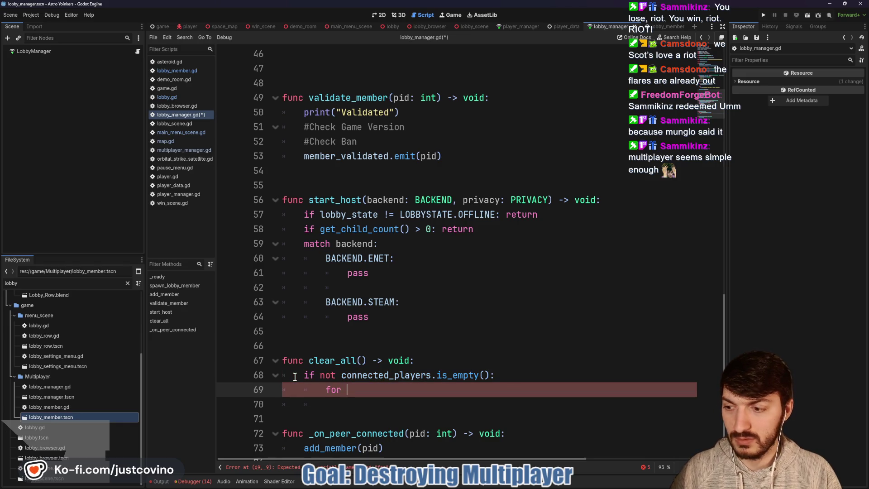
type("player")
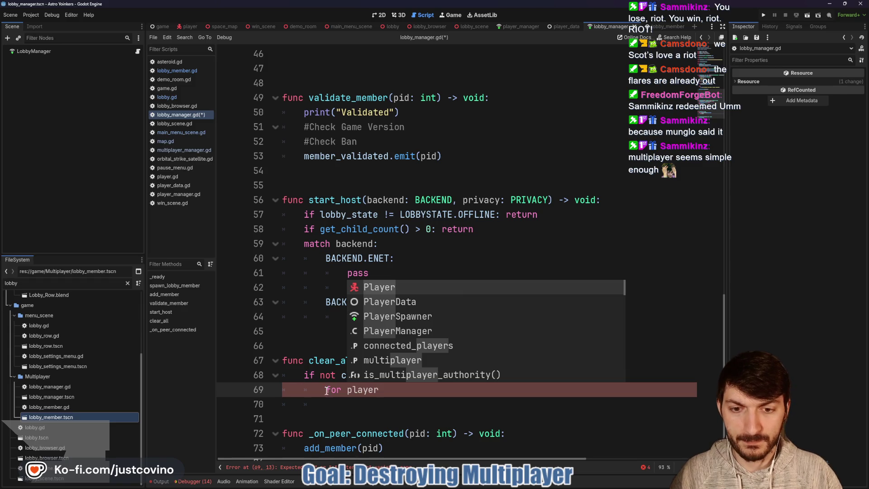
scroll(326, 391, "down", 1)
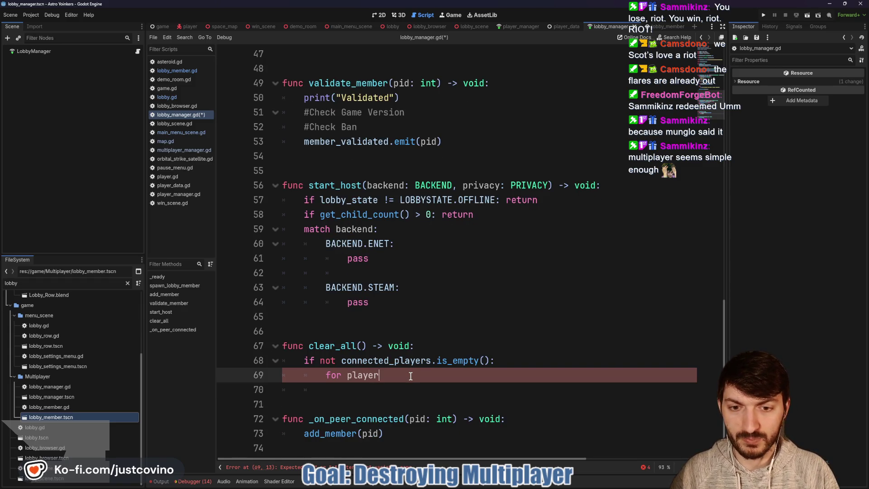
type("node conne")
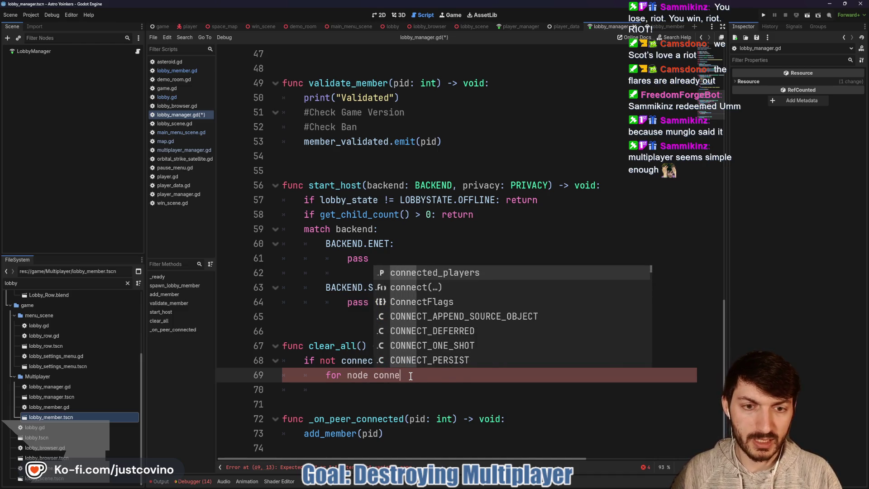
key("Return")
type(".")
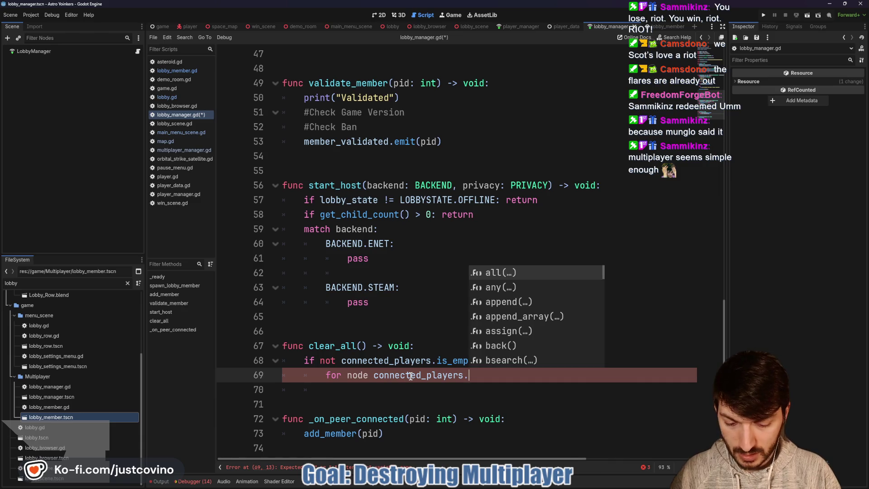
key("BackSpace")
type(":")
key("Return")
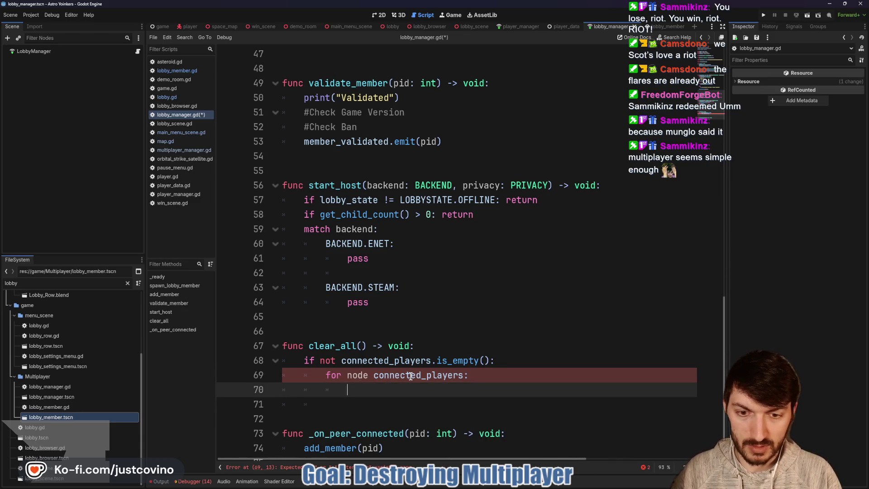
type("e.queue")
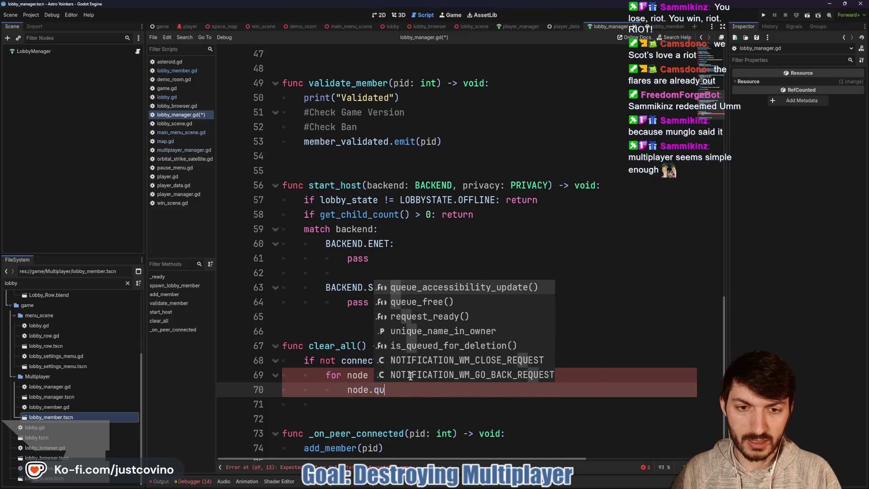
key("Down")
key("Return")
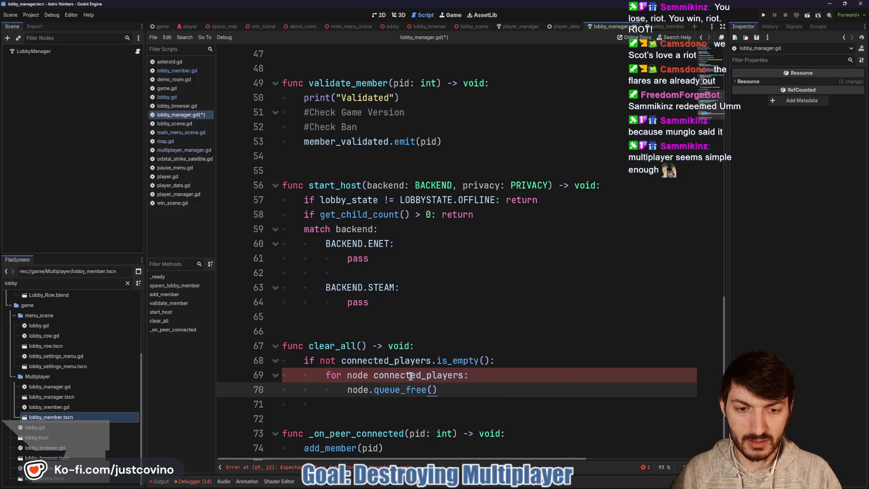
left_click(491, 377)
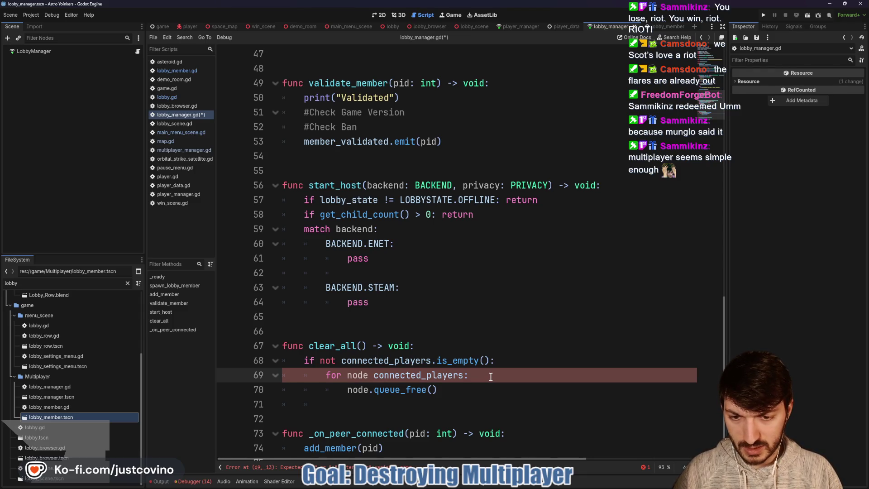
left_click(369, 375)
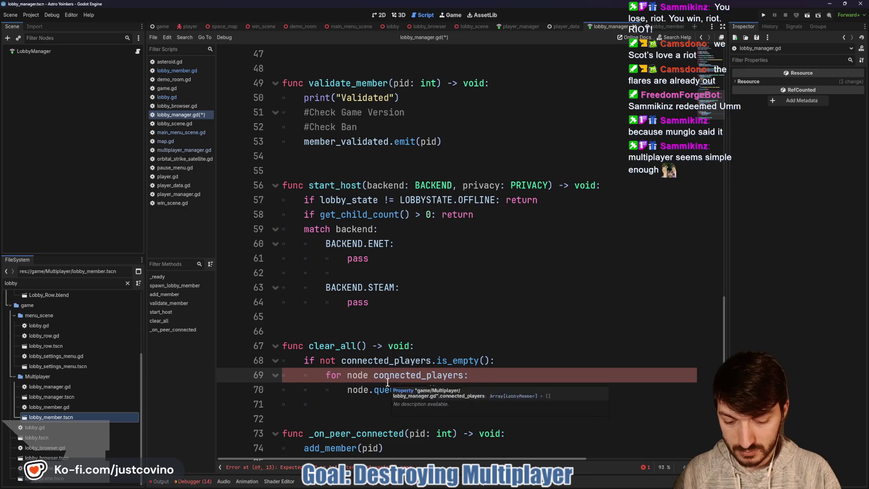
type("in")
left_click(505, 376)
key("Return")
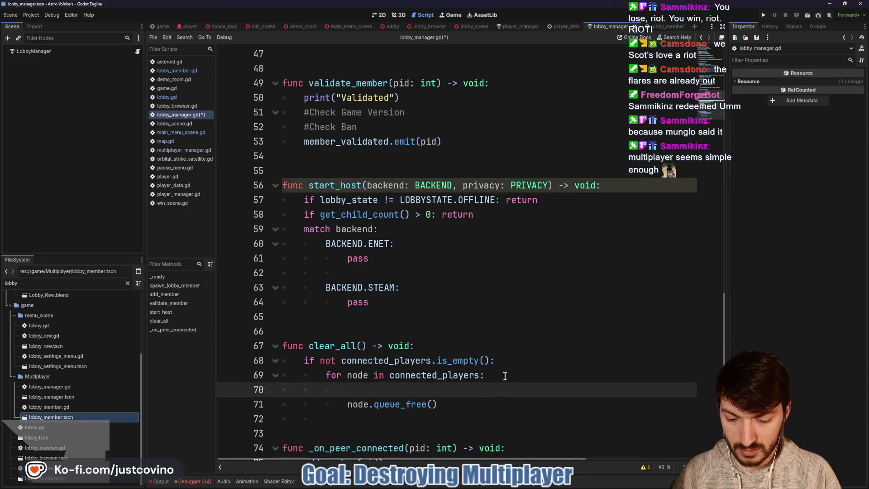
- Wrap node.queue_free() in an if is_instance_valid(node) check
type("f is")
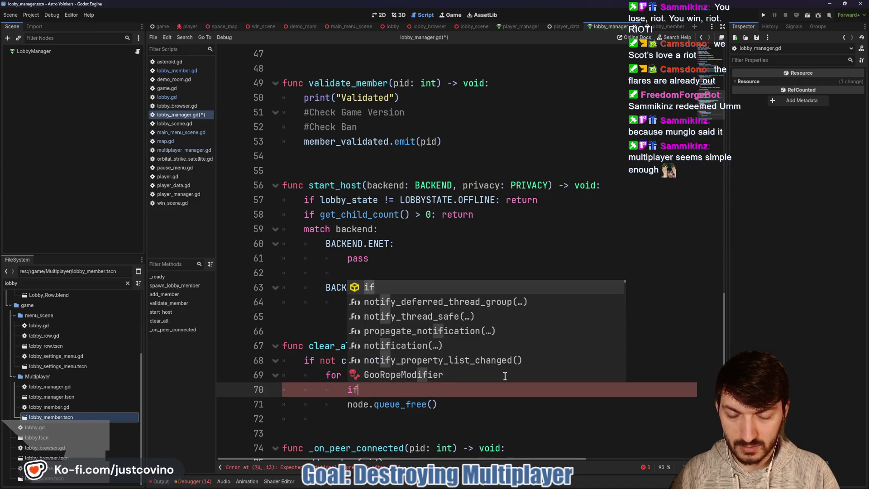
type("_insta")
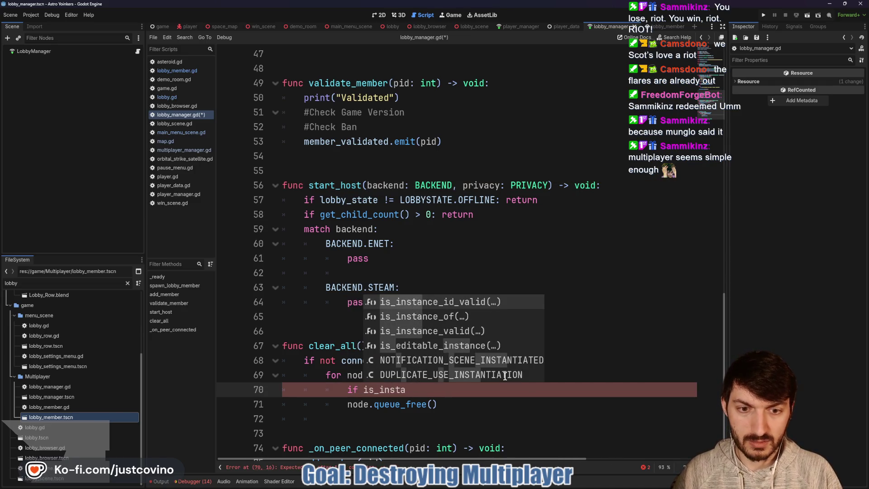
type("nce")
key("Down")
key("Down")
key("Return")
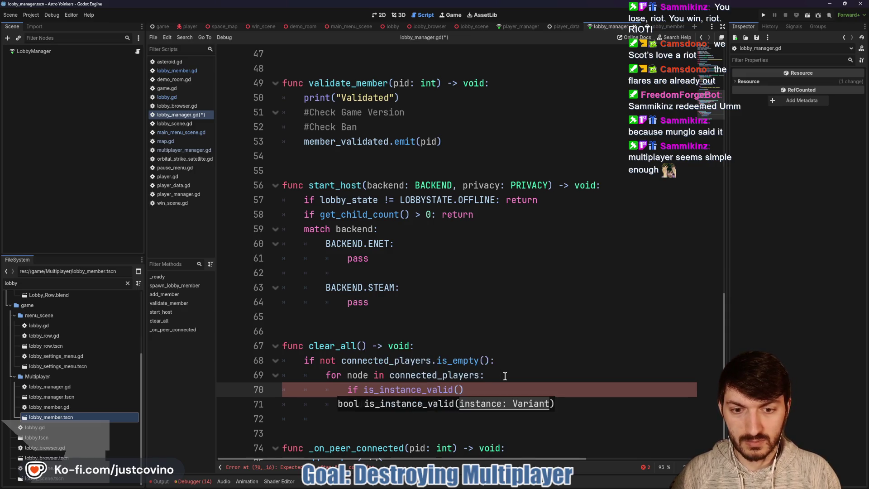
type("node")
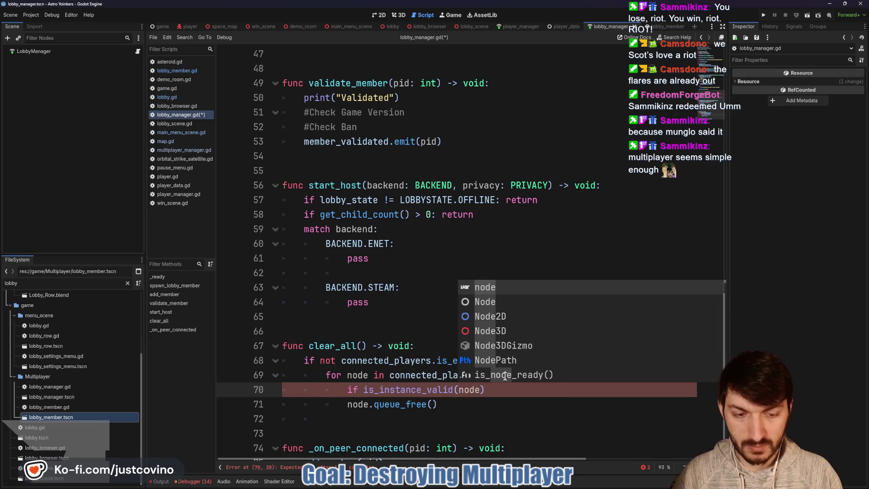
type(")")
left_click(342, 409)
key("Tab")
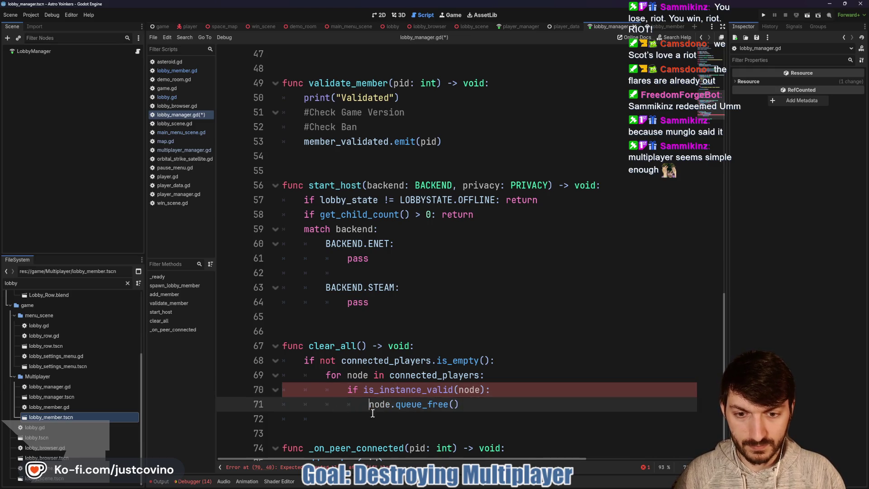
- Reset connected_players = [] after the loop and tidy the blank lines before _on_peer_connected
scroll(495, 408, "down", 1)
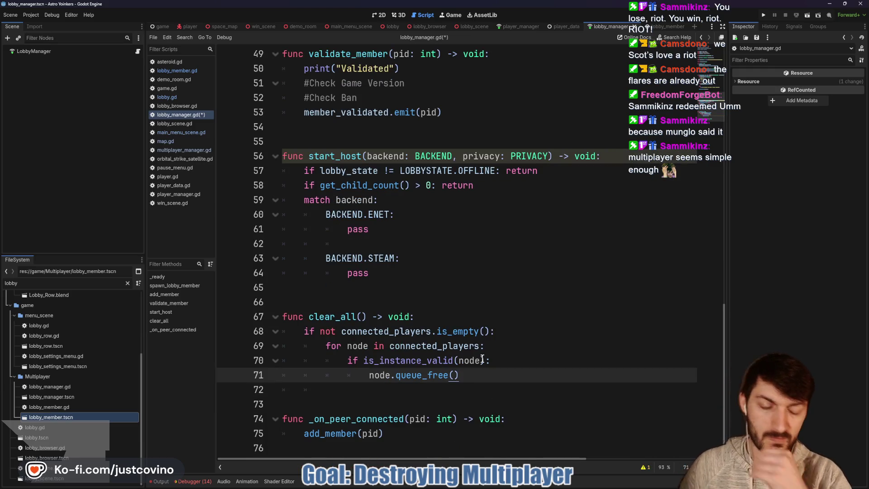
key("Return")
key("BackSpace")
key("BackSpace")
key("BackSpace")
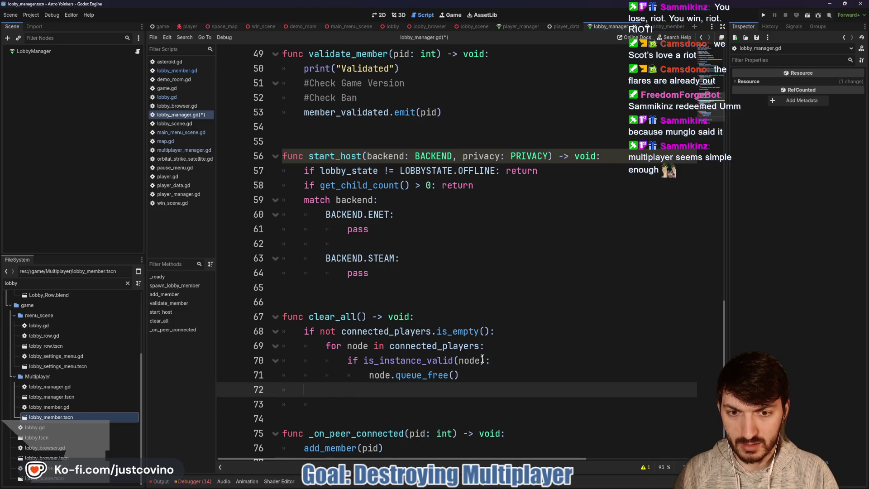
type("con")
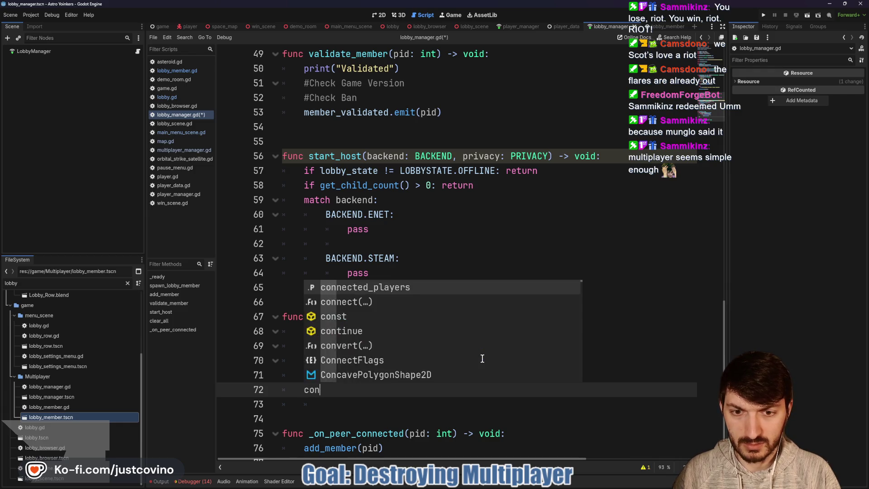
key("Return")
type("= []")
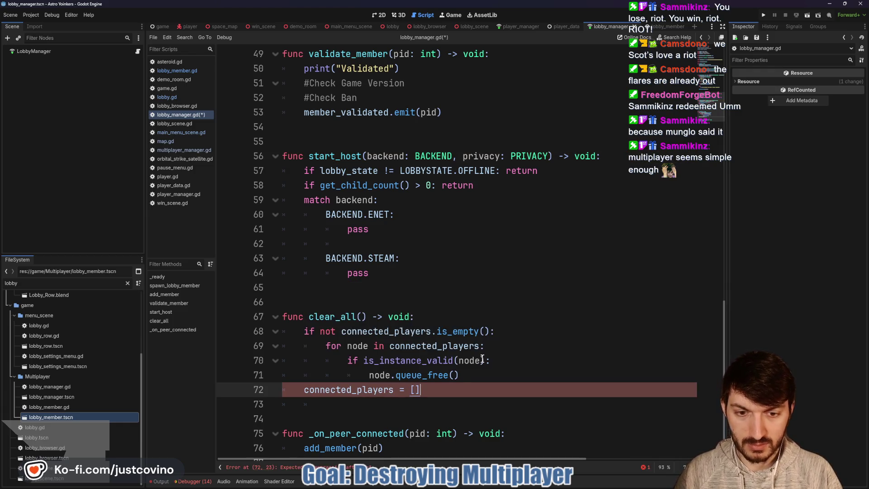
left_click(350, 402)
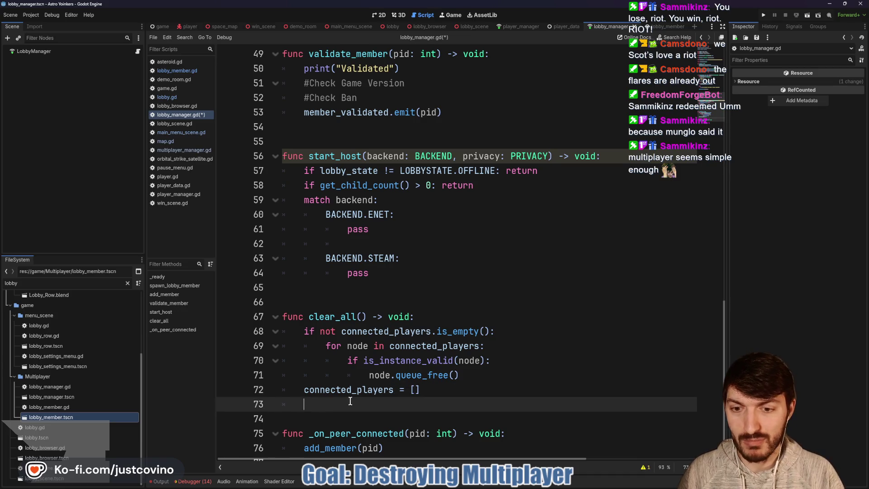
key("BackSpace")
key("BackSpace")
key("Down")
key("Return")
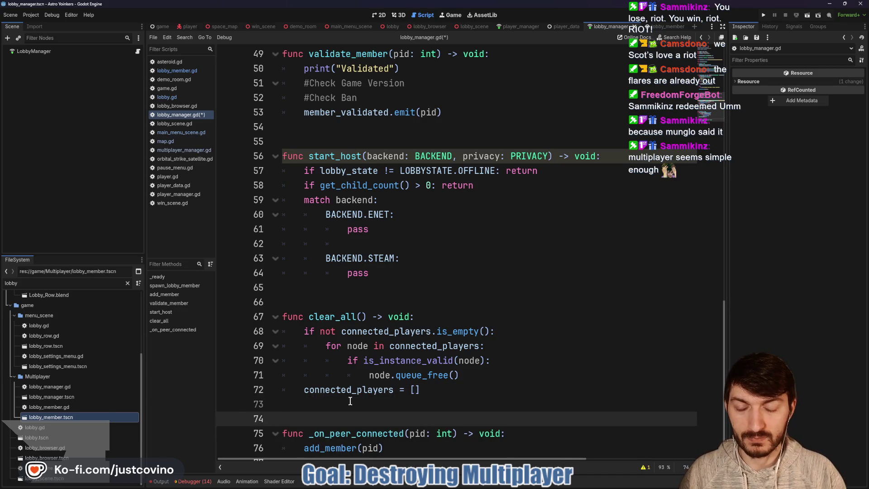
scroll(538, 332, "down", 1)
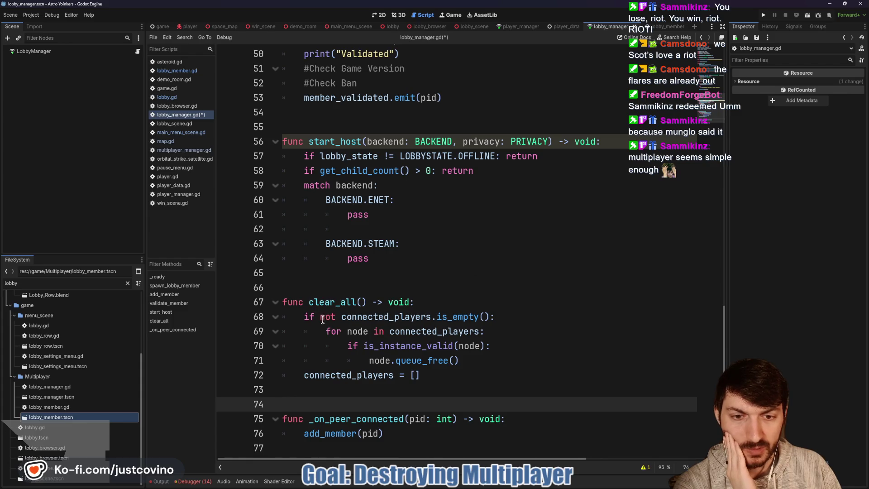
double_click(389, 346)
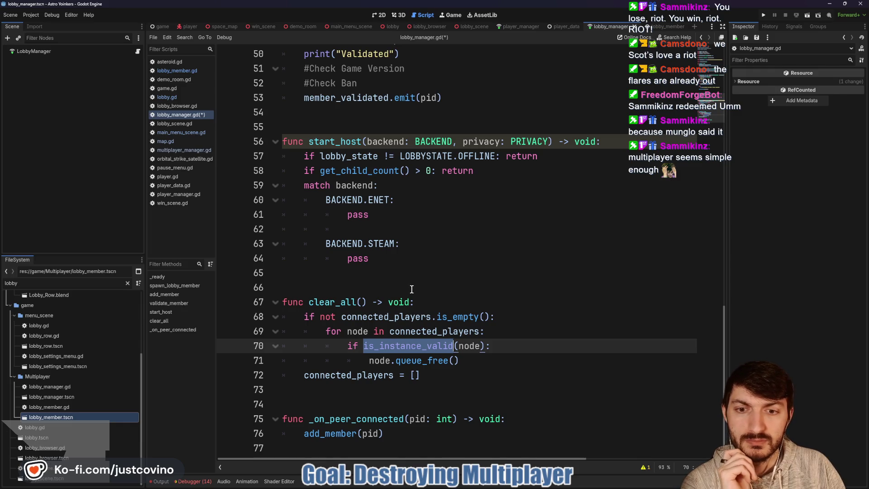
left_click(403, 285)
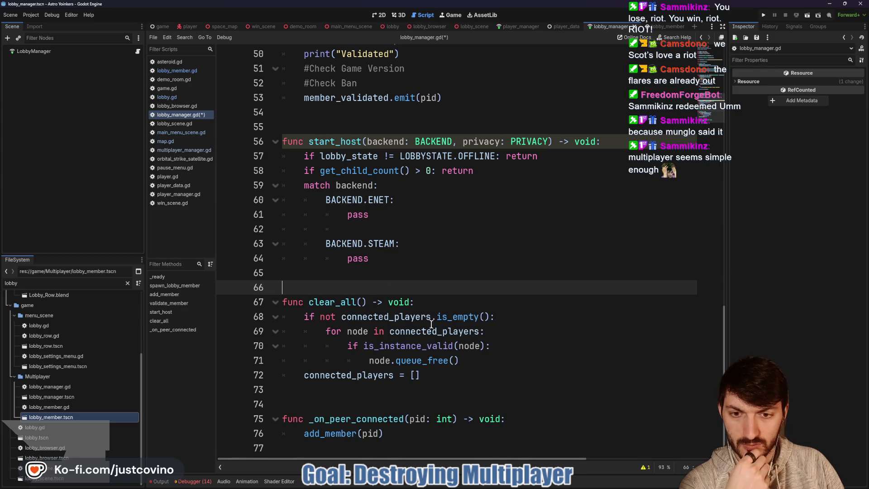
- Add lobby_state = LOBBYSTATE after the get_child_count check on line 58 and save
left_click(497, 390)
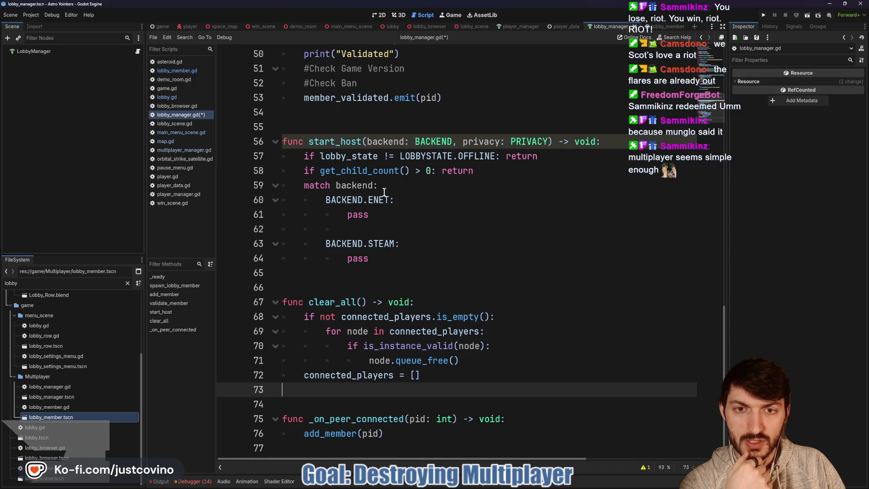
double_click(368, 174)
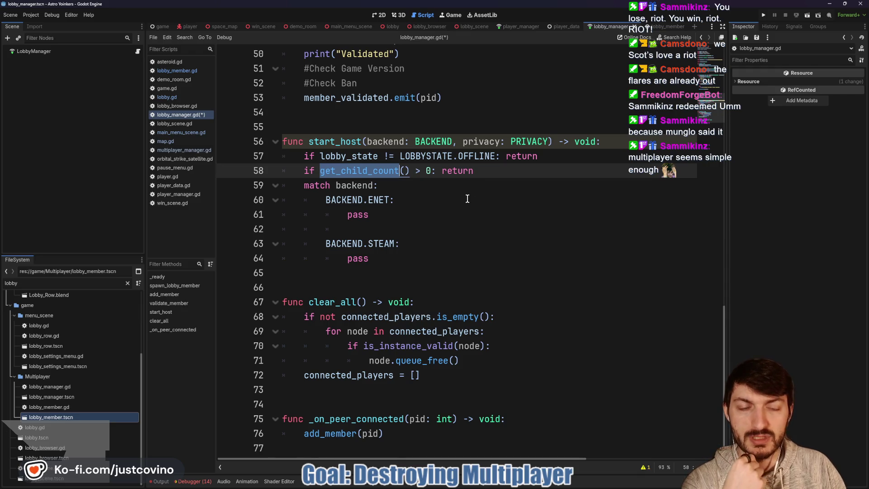
left_click(478, 171)
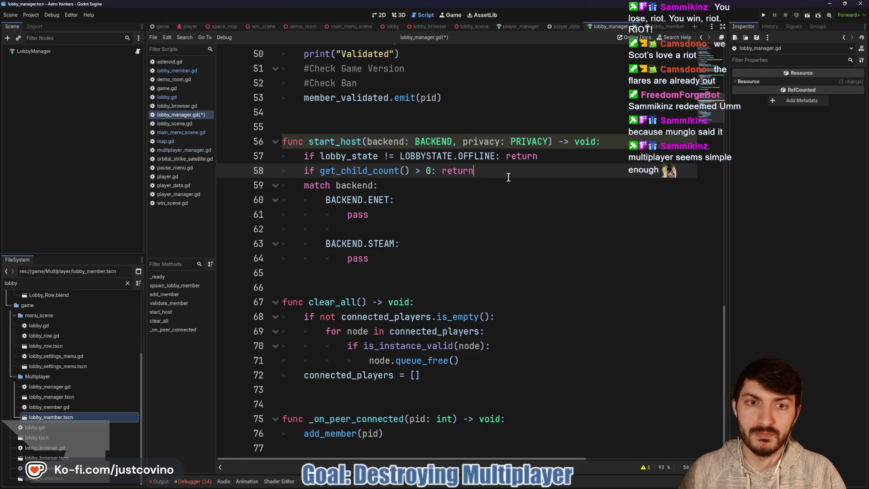
key("Return")
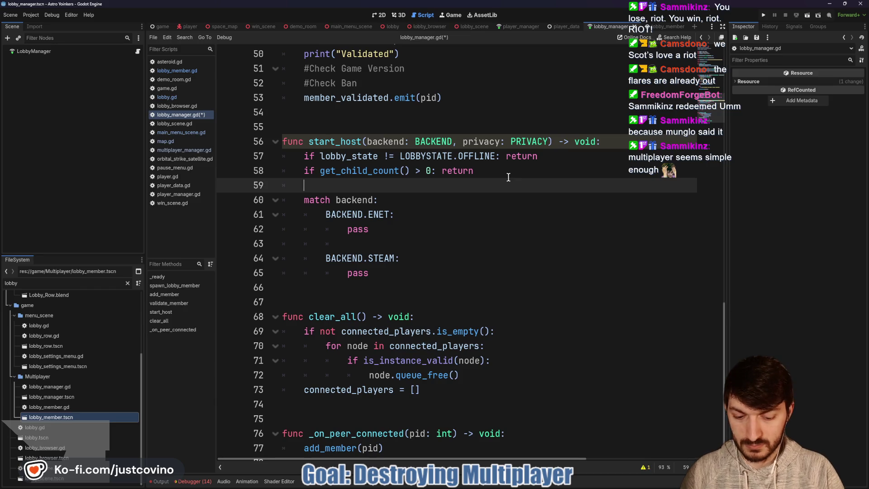
type("lo")
key("Return")
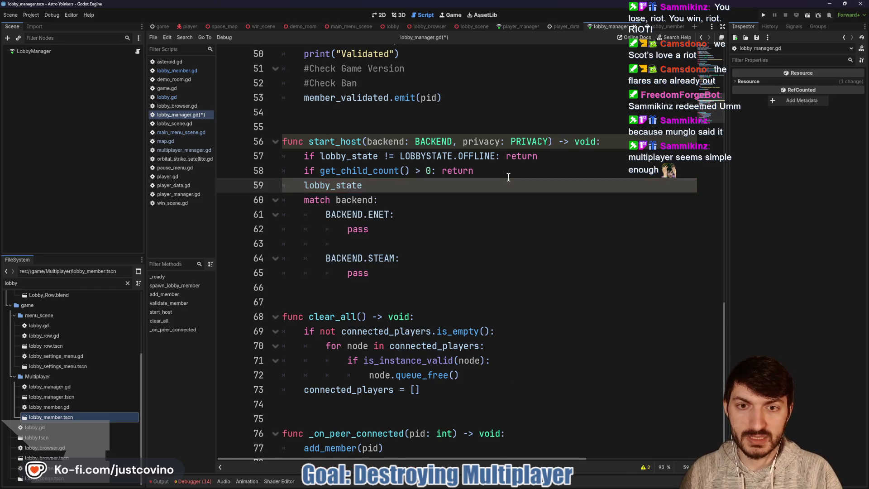
type("= LO")
key("Return")
key("F5")
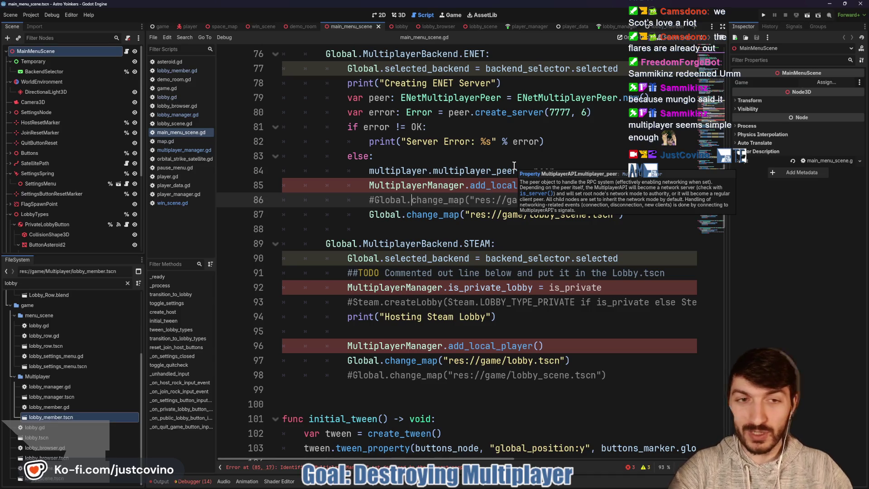
- Select the ENet server setup code, lines 79–84, in main_menu_scene.gd
scroll(520, 167, "up", 2)
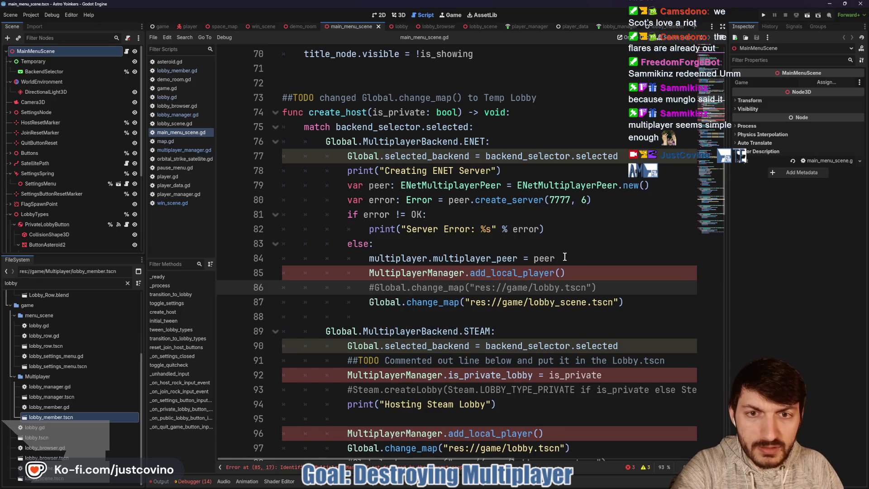
mouse_move(556, 258)
left_mouse_down()
mouse_move(311, 187)
mouse_move(303, 171)
left_mouse_up()
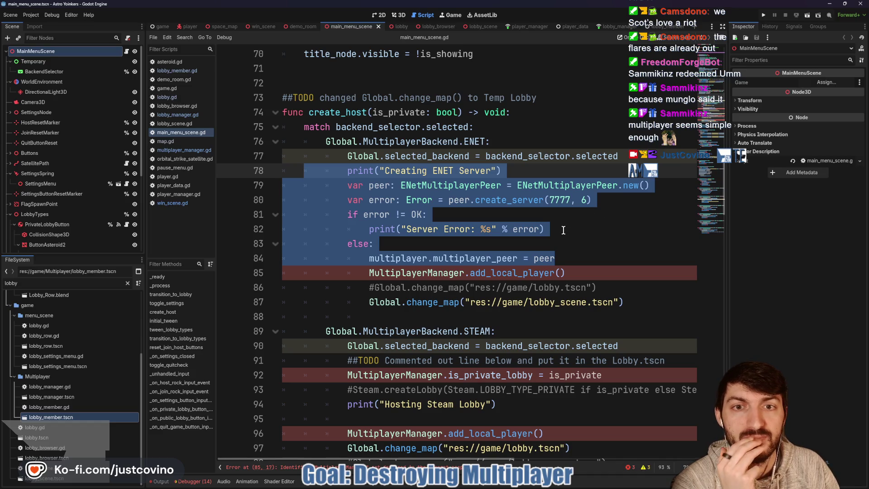
mouse_move(566, 258)
left_mouse_down()
mouse_move(347, 238)
mouse_move(265, 199)
mouse_move(266, 189)
mouse_move(274, 194)
left_mouse_up()
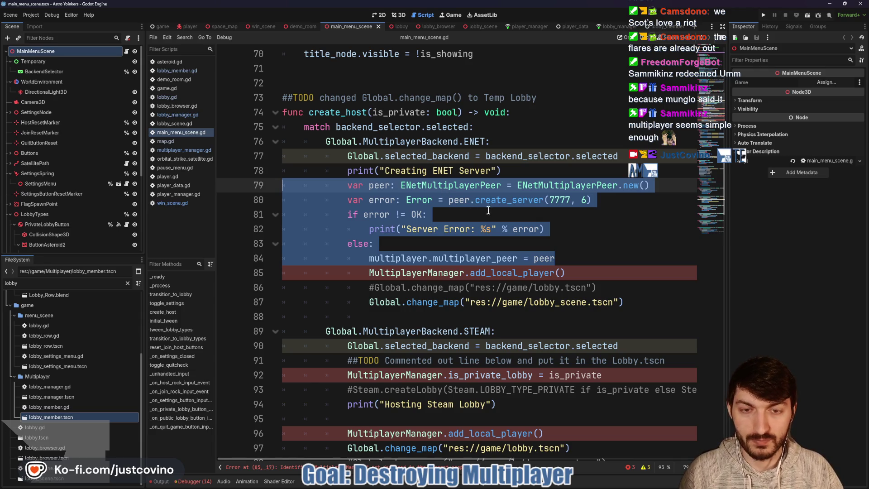
mouse_move(579, 261)
left_mouse_down()
mouse_move(326, 226)
mouse_move(281, 185)
left_mouse_up()
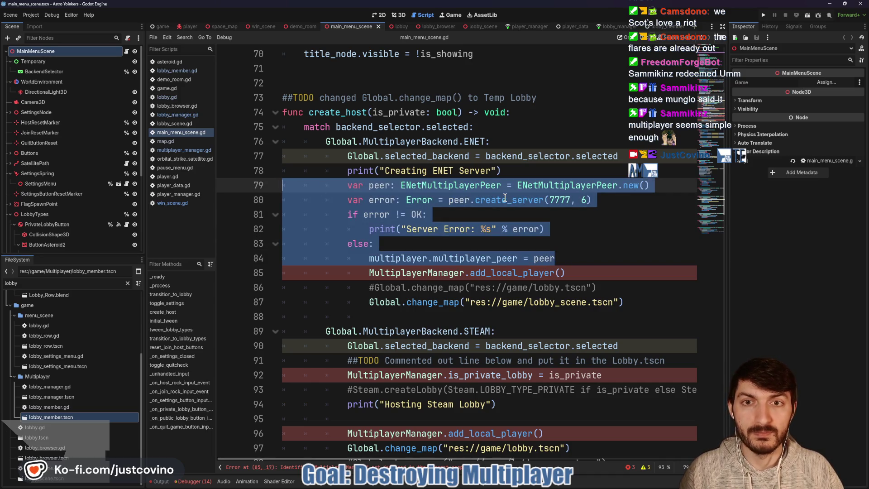
mouse_move(504, 195)
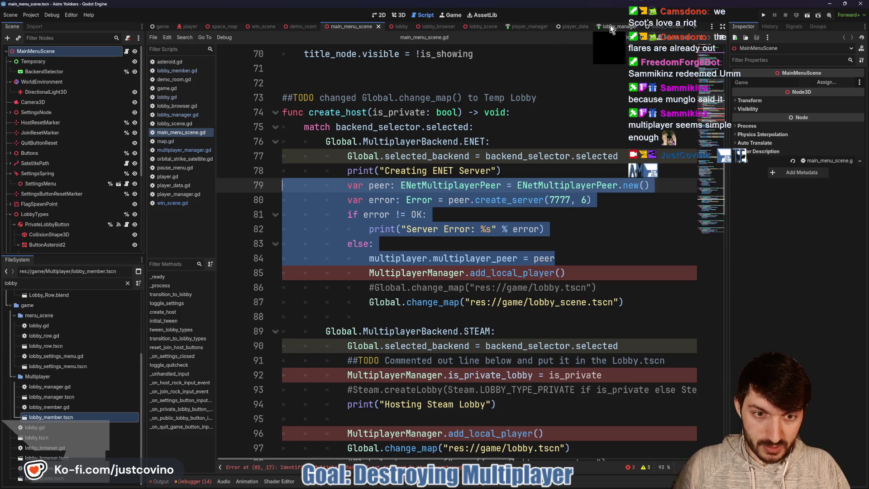
left_click(573, 257)
mouse_move(573, 257)
left_mouse_down()
mouse_move(300, 200)
mouse_move(288, 184)
left_mouse_up()
key("ctrl+c")
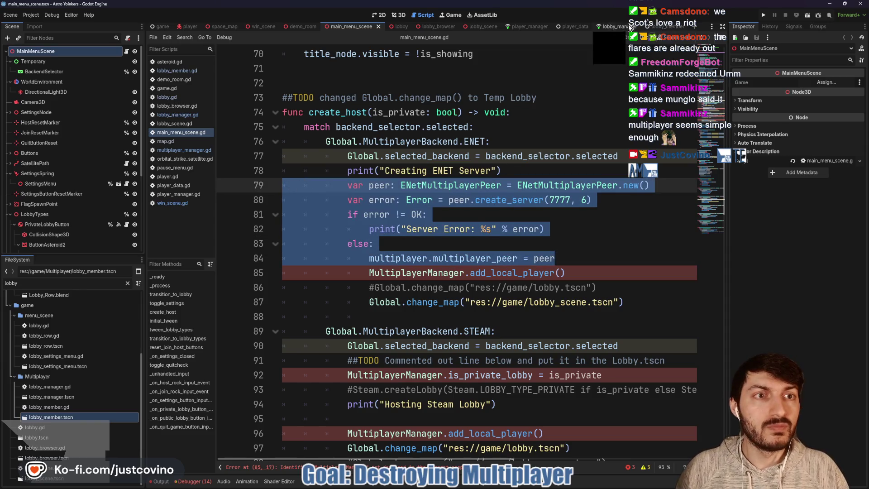
- Paste the ENet setup over pass in lobby_manager.gd's ENET branch and save
left_click(617, 26)
left_click_drag(370, 273, 244, 272)
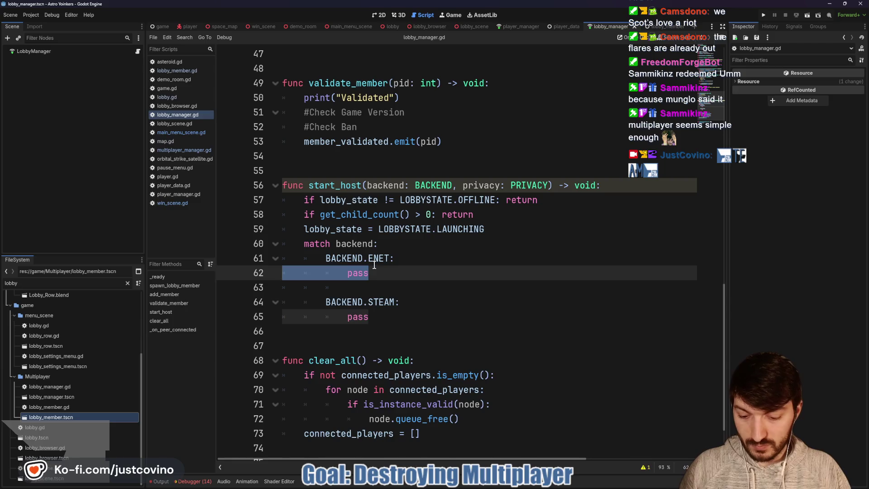
key("ctrl+v")
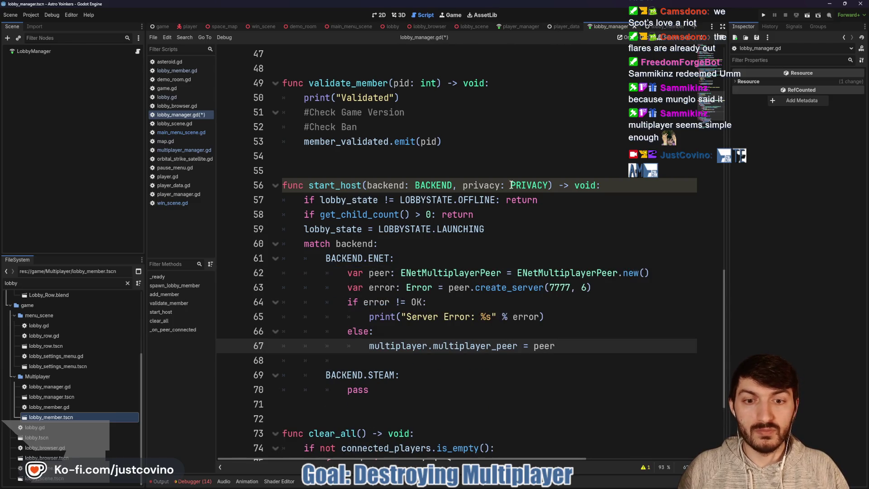
key("ctrl+s")
scroll(426, 148, "down", 1)
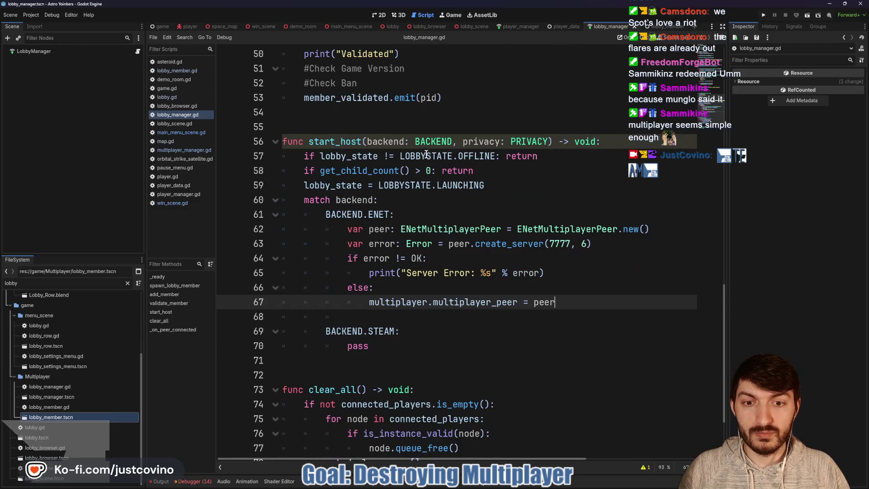
left_click(349, 26)
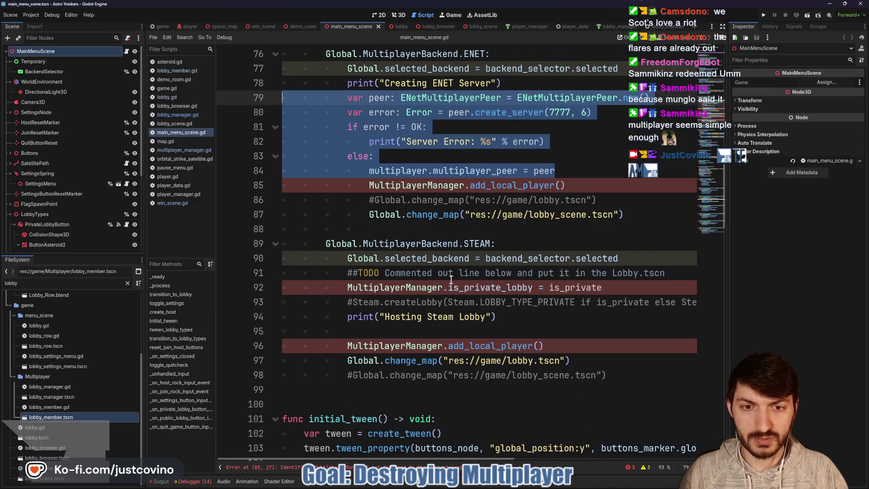
- Review the Steam branch's is_private_lobby line, then open multiplayer_manager.gd at add_local_player
scroll(419, 198, "up", 2)
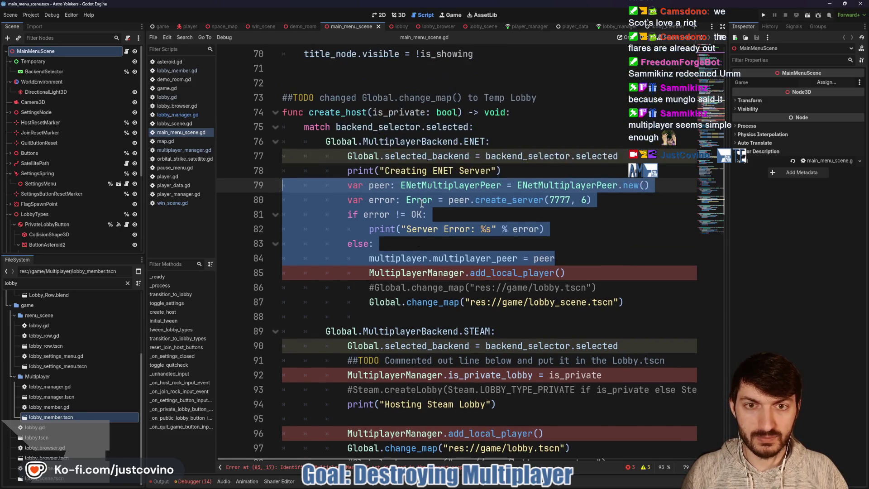
scroll(482, 212, "down", 2)
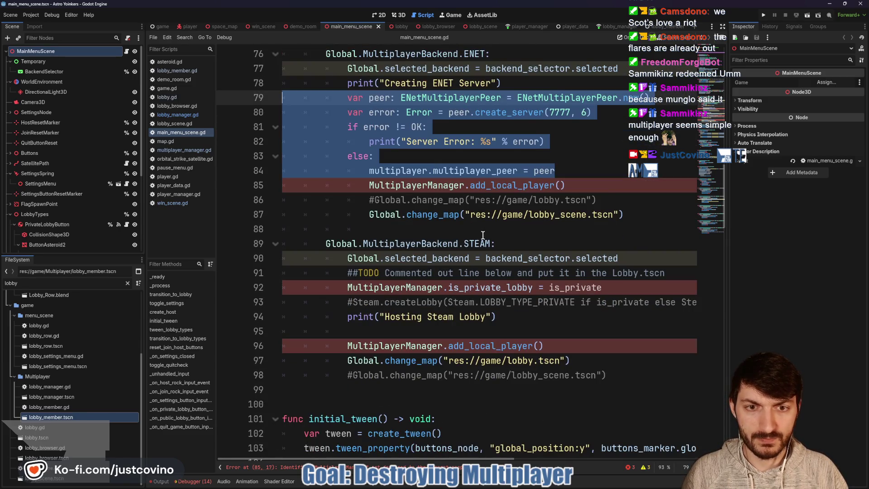
scroll(409, 233, "down", 1)
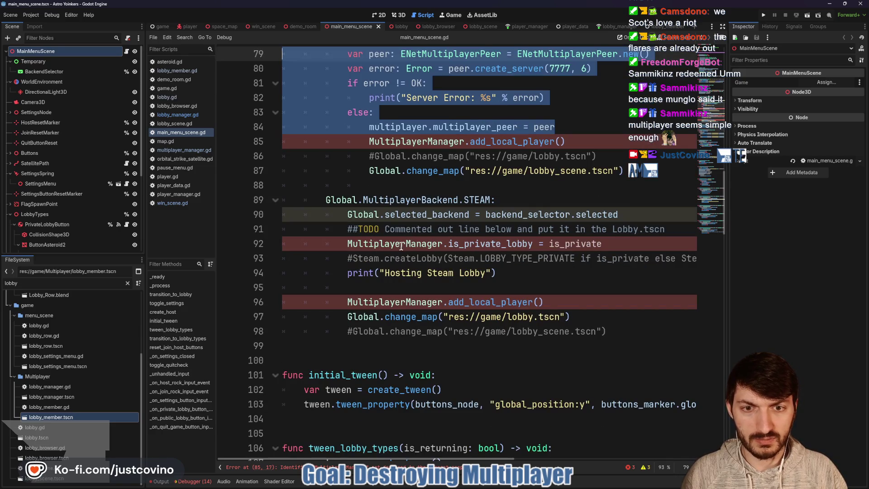
left_click(402, 245)
left_click_drag(622, 244, 367, 245)
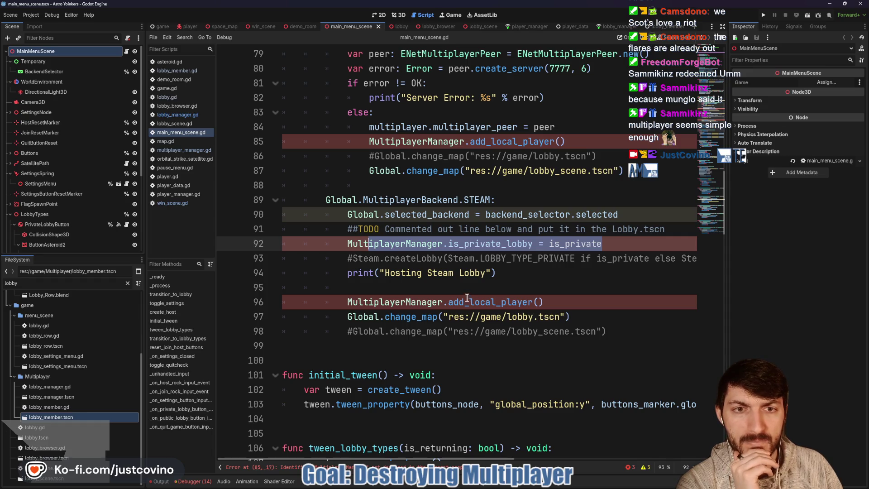
double_click(415, 302)
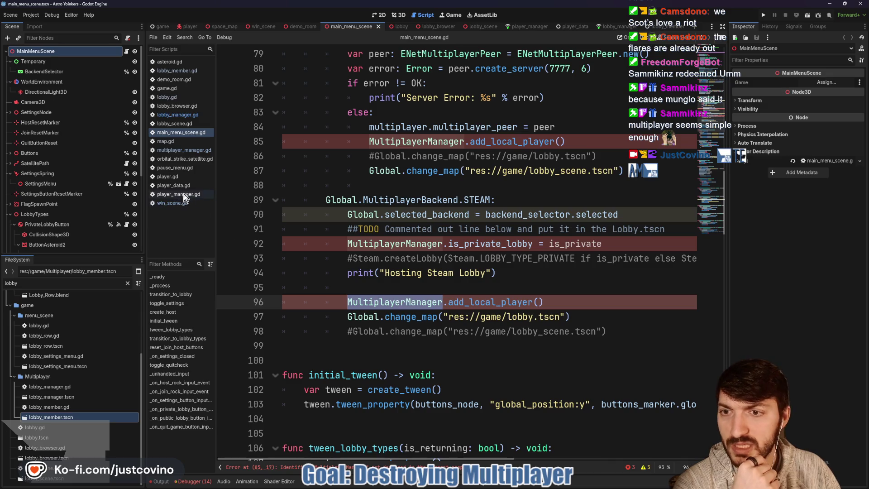
left_click(179, 150)
scroll(480, 225, "down", 15)
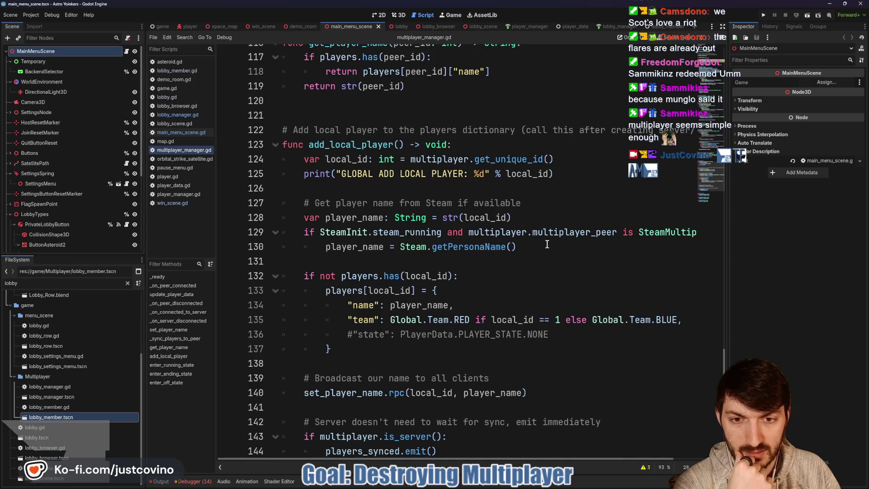
- Read through add_local_player, then bring up lobby.gd at _on_lobby_created
scroll(539, 244, "down", 1)
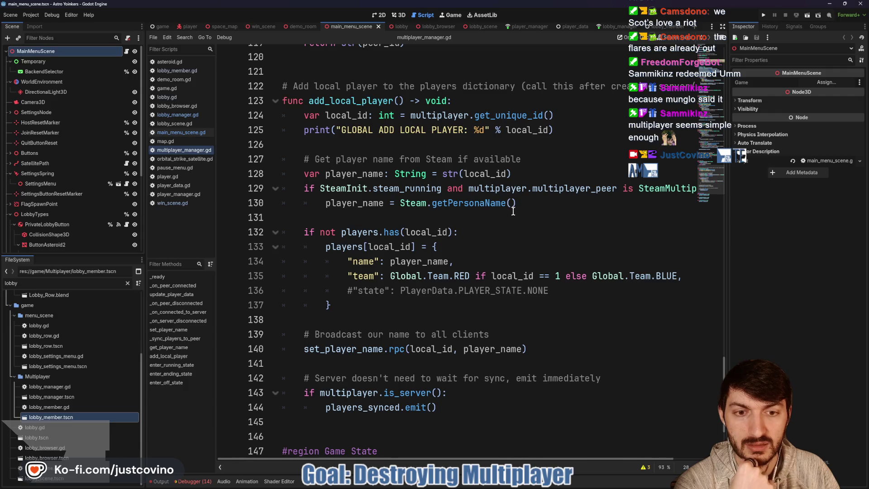
scroll(510, 211, "down", 1)
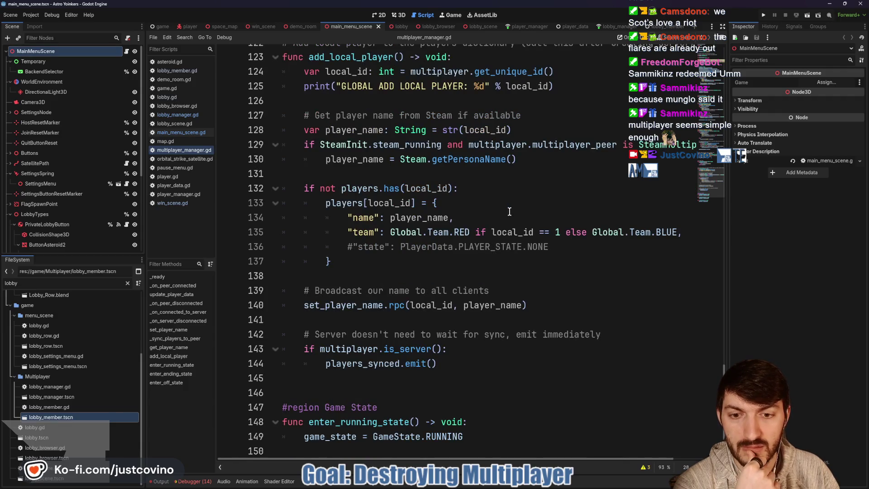
scroll(508, 213, "up", 1)
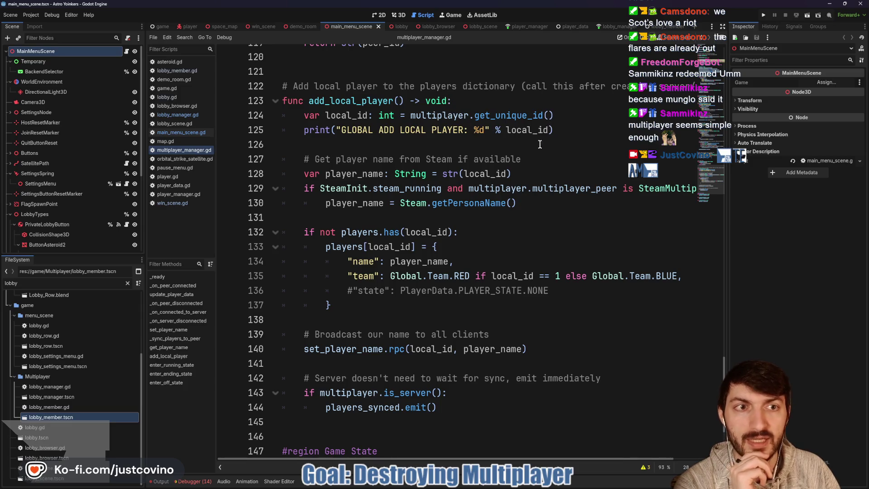
left_click(616, 26)
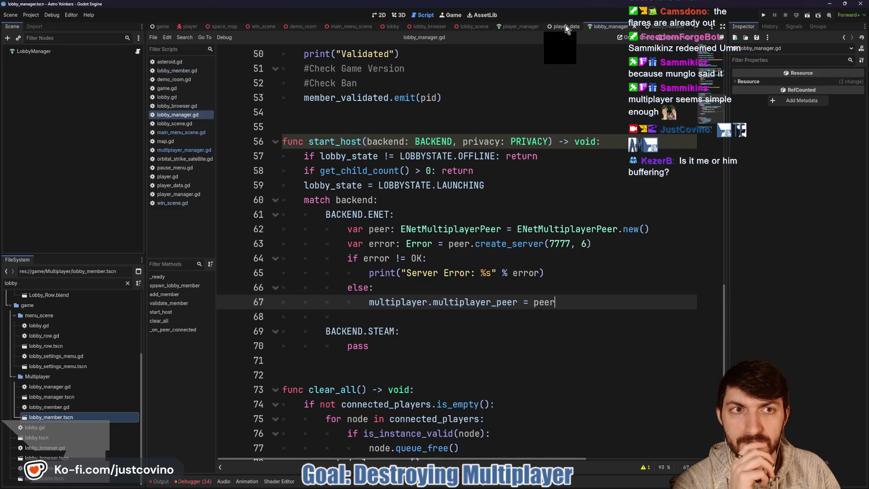
left_click(392, 27)
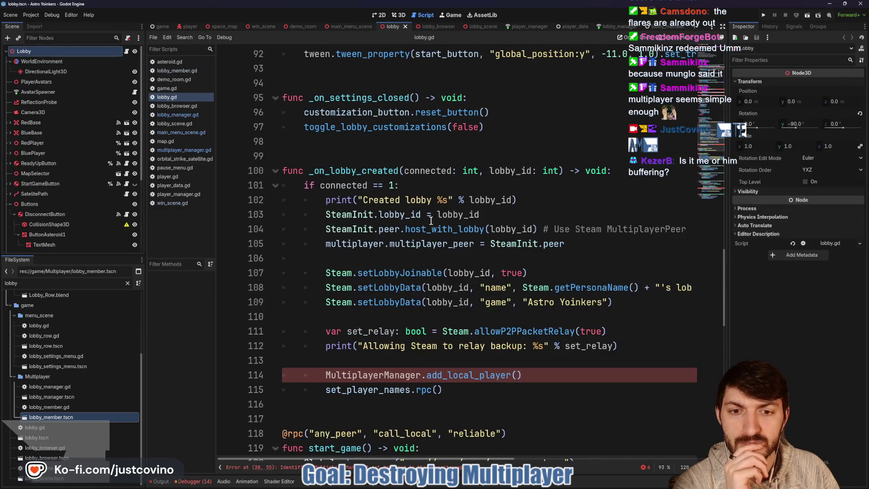
scroll(452, 258, "down", 1)
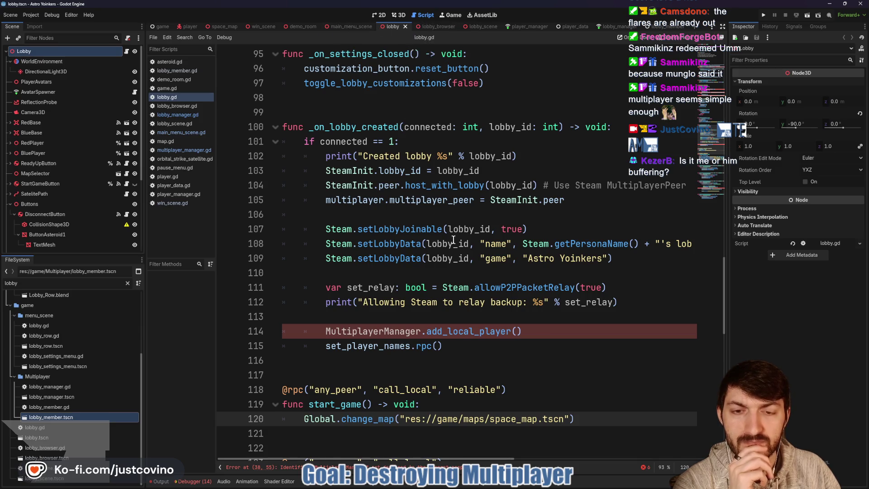
scroll(466, 266, "up", 1)
left_click_drag(315, 212, 582, 248)
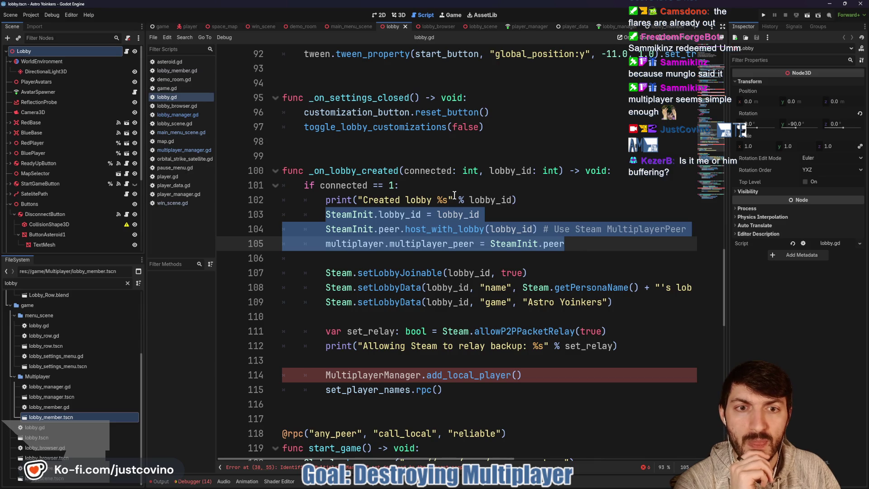
scroll(451, 221, "up", 3)
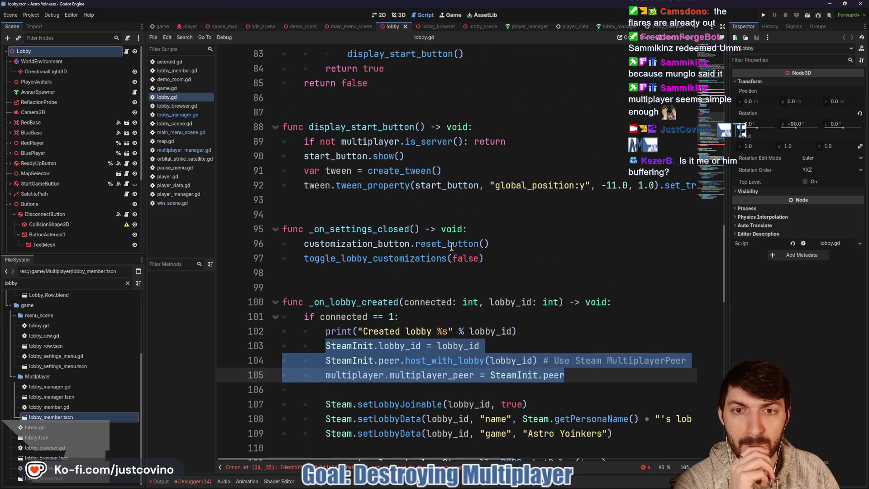
double_click(351, 301)
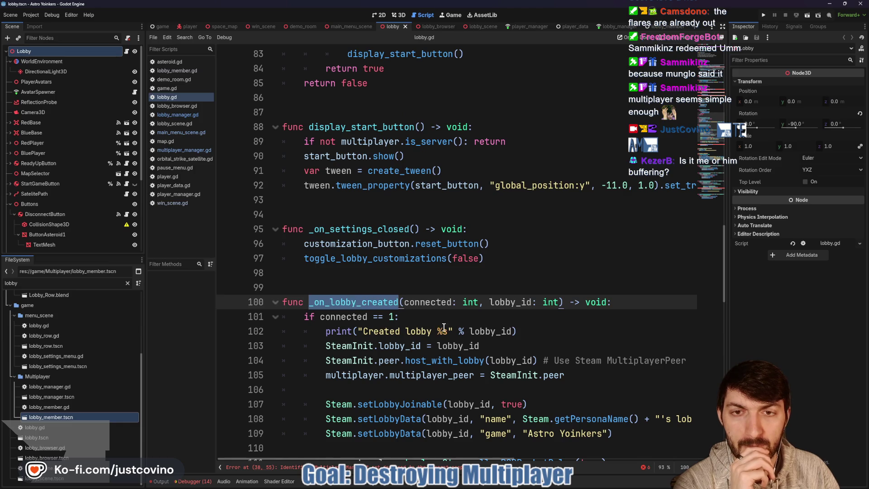
scroll(444, 326, "up", 13)
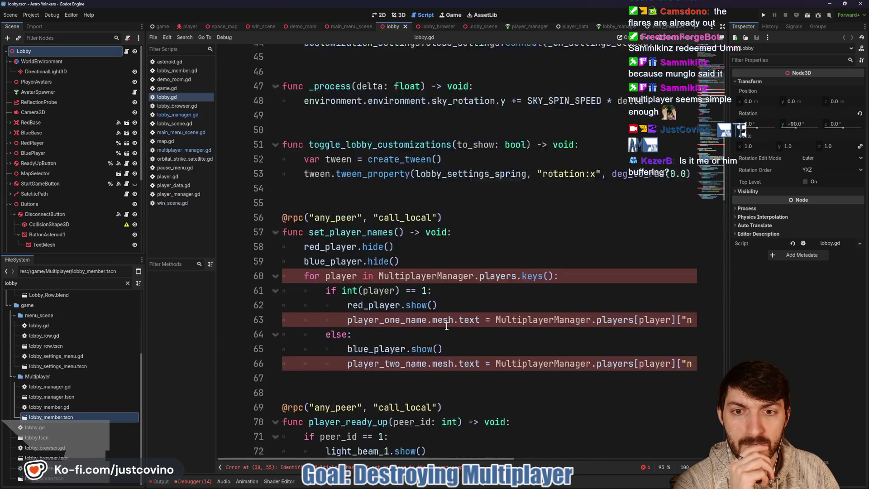
scroll(447, 326, "up", 6)
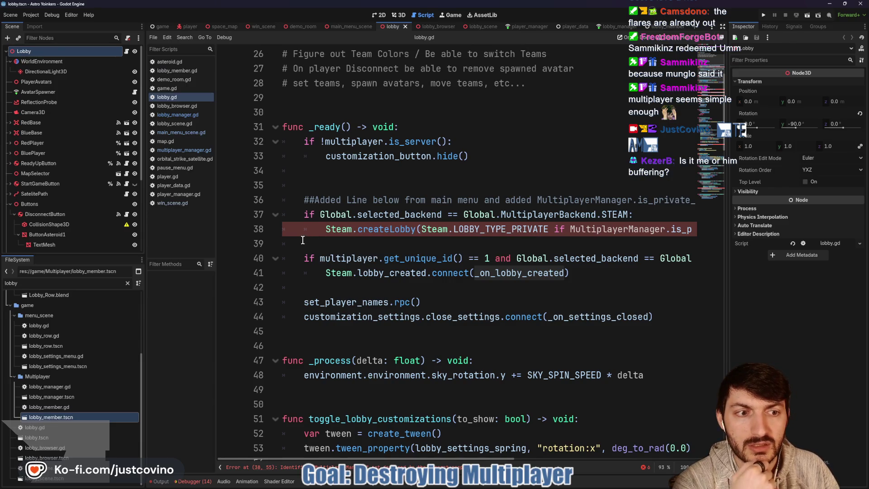
left_click_drag(323, 229, 543, 232)
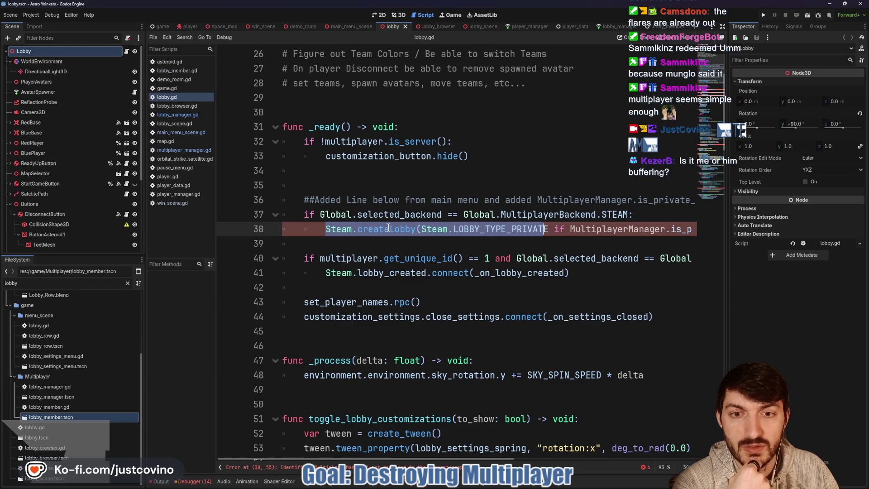
mouse_move(382, 228)
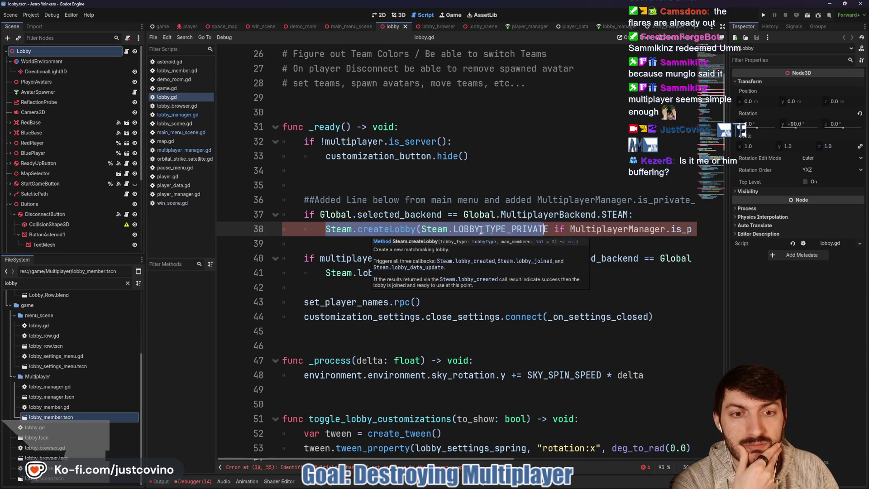
scroll(548, 227, "right", 5)
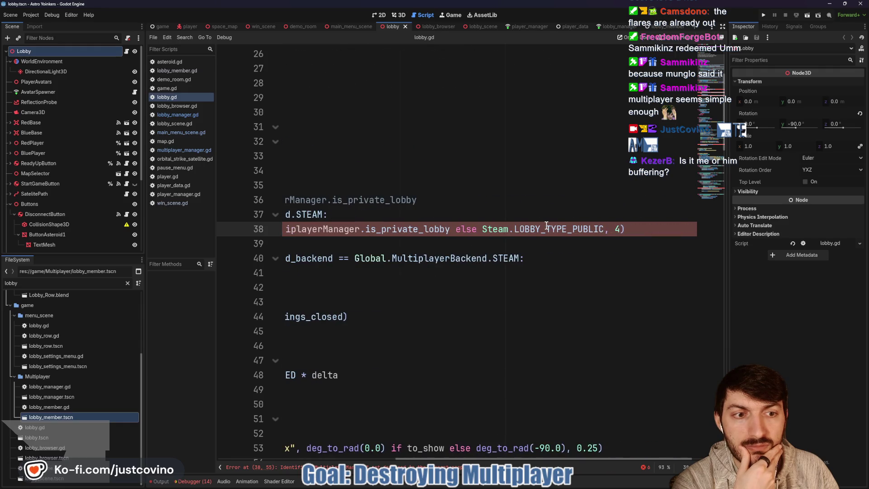
scroll(547, 225, "left", 5)
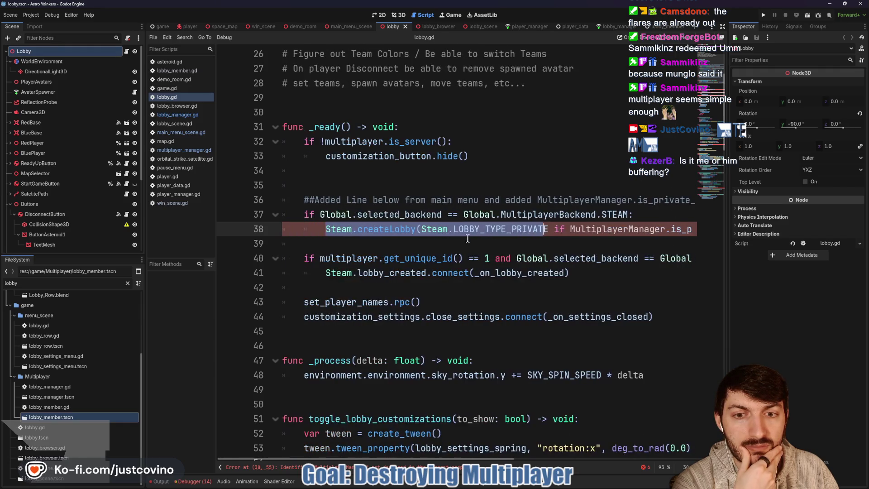
left_click(597, 273)
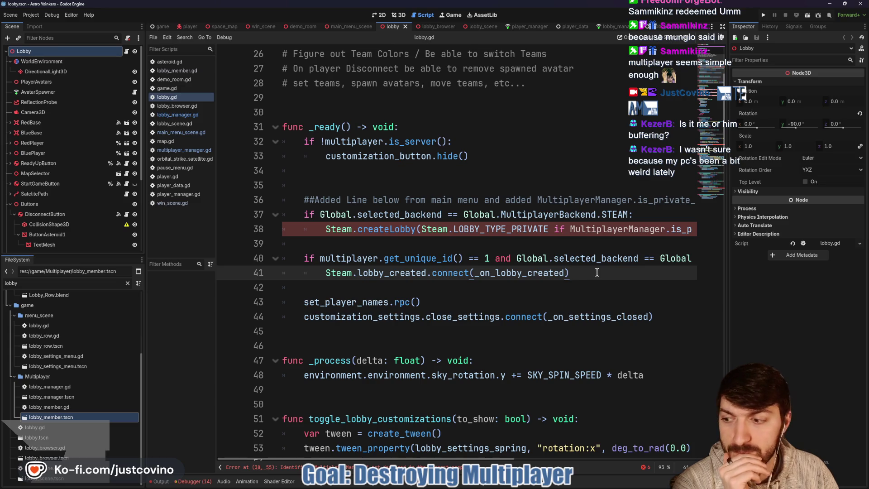
mouse_move(597, 272)
left_mouse_down()
mouse_move(363, 245)
mouse_move(271, 219)
mouse_move(273, 229)
left_mouse_up()
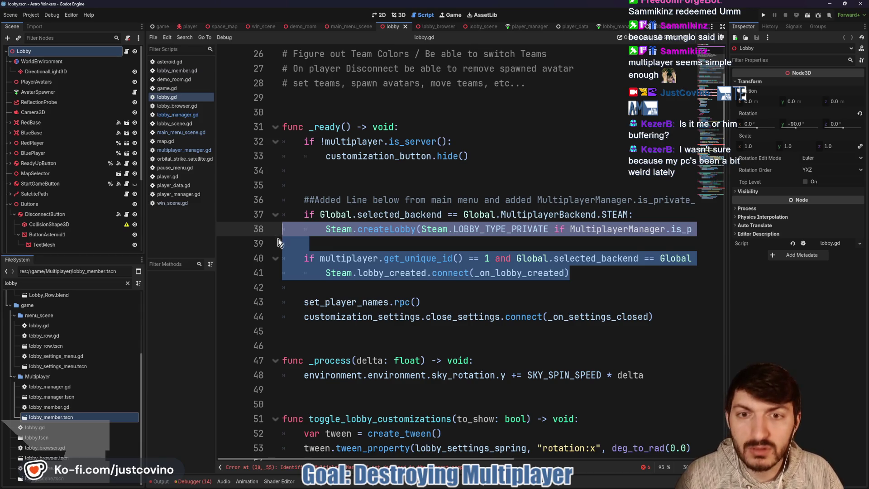
scroll(417, 246, "down", 10)
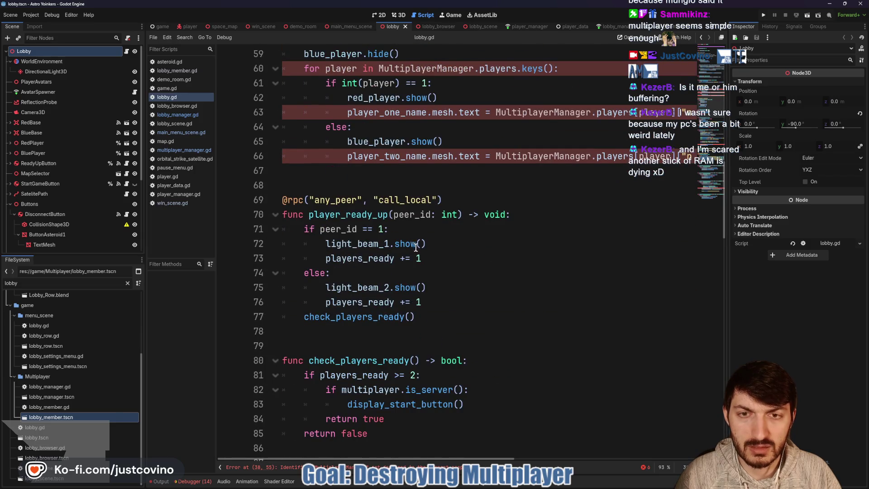
scroll(416, 247, "up", 6)
- Paste the Steam lobby creation code over pass in lobby_manager.gd's STEAM branch
left_click(609, 27)
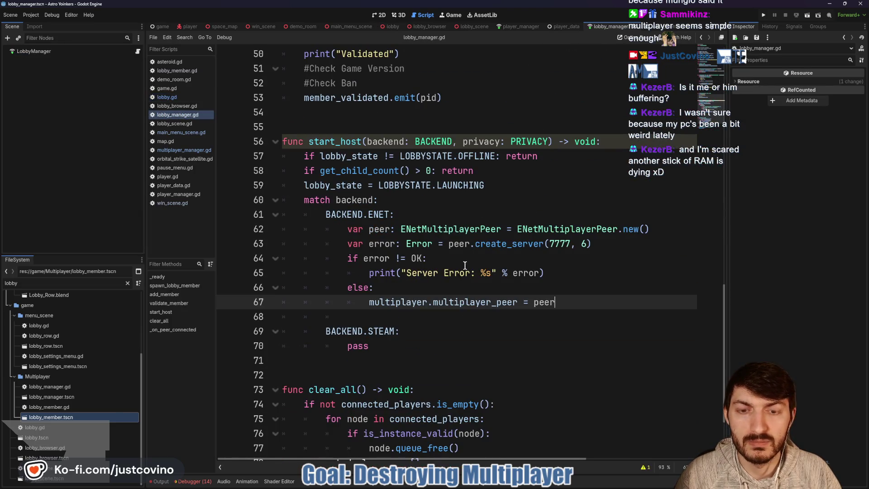
left_click(428, 345)
left_click_drag(374, 351, 324, 350)
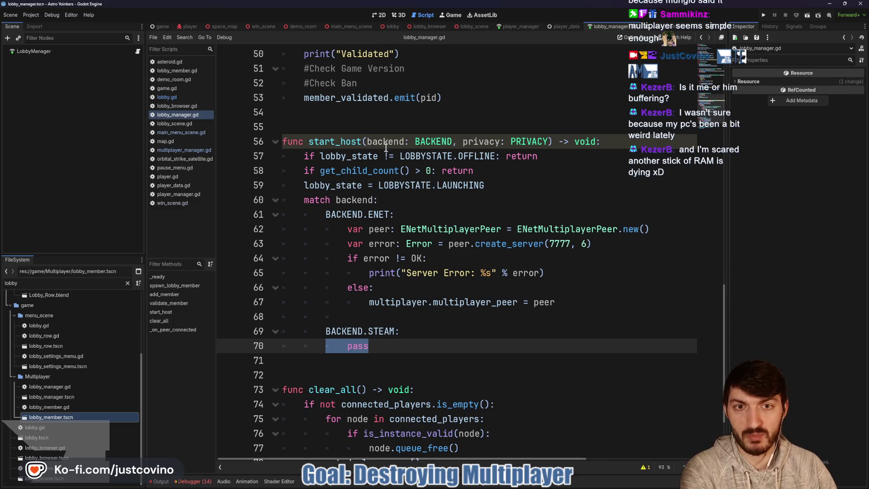
key("ctrl+v")
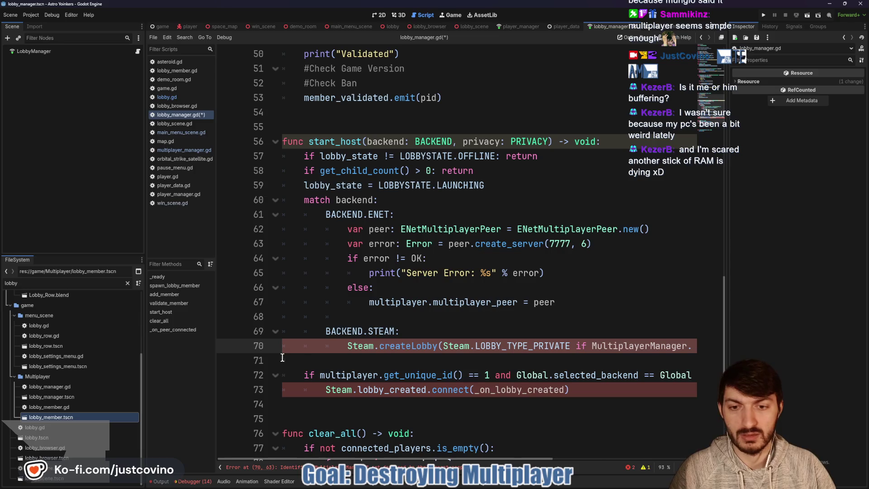
- Delete the unique-id and backend if-check and indent lobby_created.connect under createLobby
left_click(294, 375)
left_click_drag(298, 375, 707, 375)
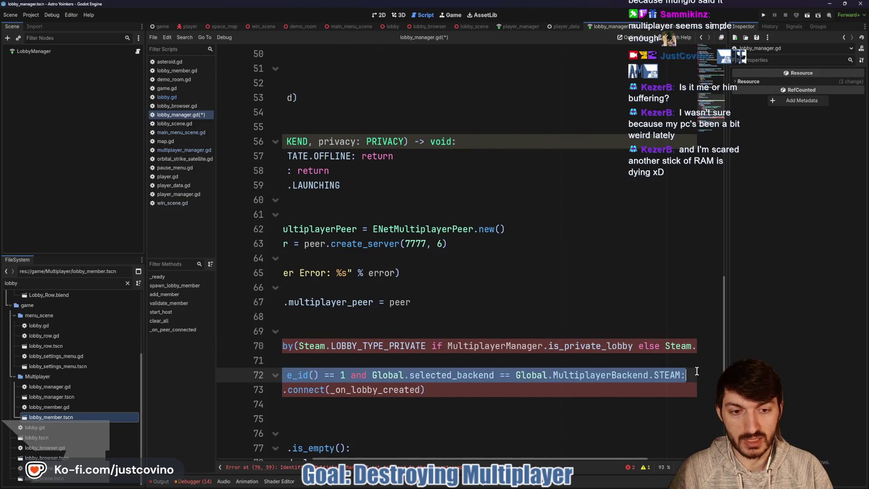
key("BackSpace")
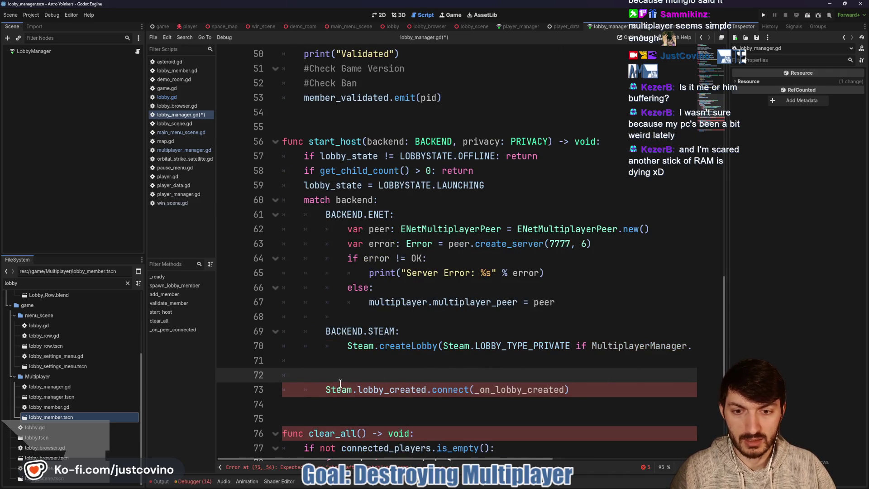
key("BackSpace")
key("BackSpace")
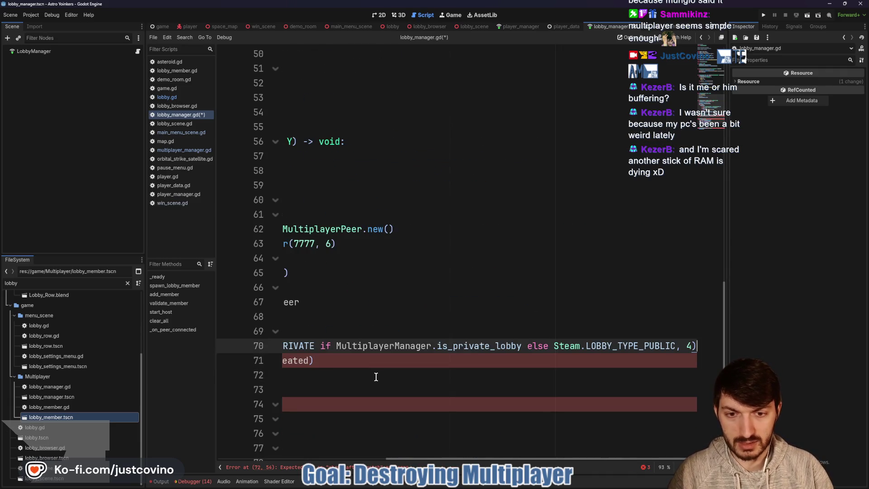
key("ctrl+Left")
key("ctrl+Left")
key("ctrl+Left")
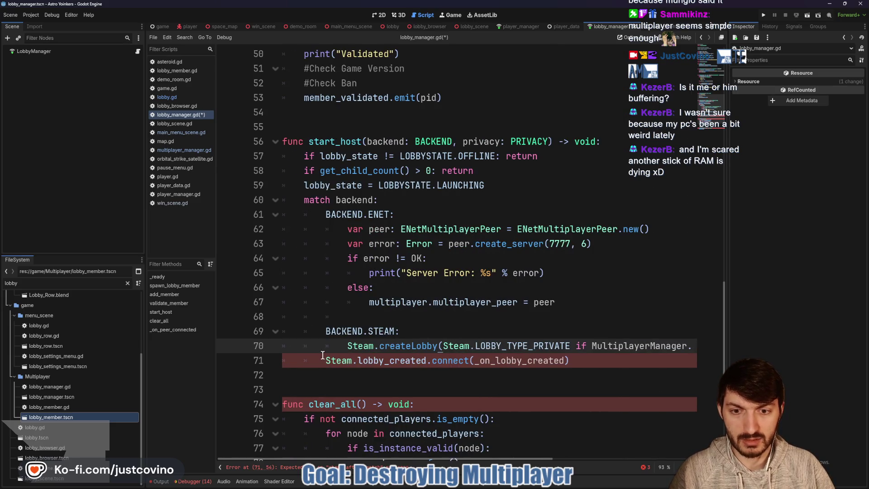
left_click(323, 355)
key("Tab")
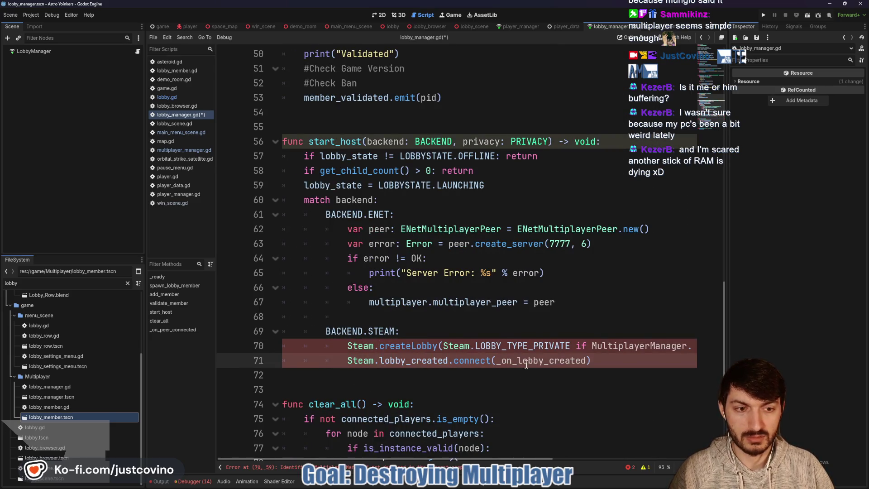
mouse_move(590, 346)
left_mouse_down()
mouse_move(689, 345)
mouse_move(591, 345)
left_mouse_up()
- Replace MultiplayerManager.is_private_lobby with privacy == PRIVACY.PRIVATE in createLobby
type("pric else Steam.LOBBY_TYPE_PUBLIC, 4")
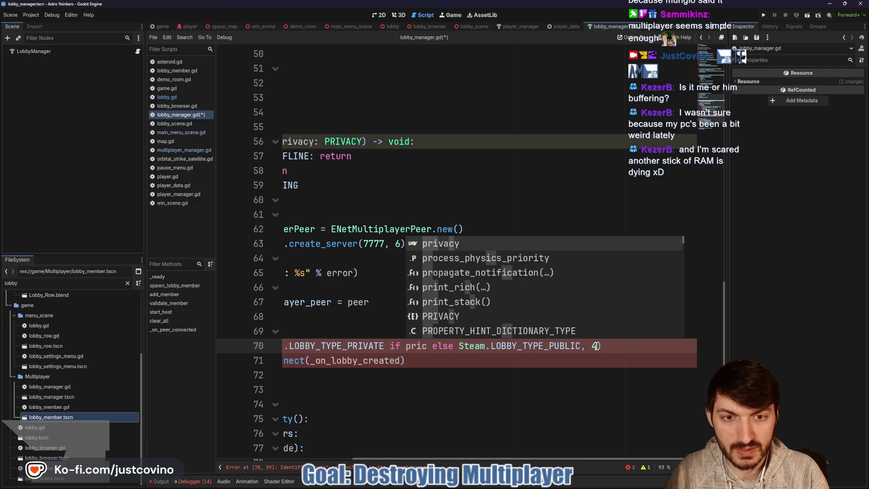
key("Return")
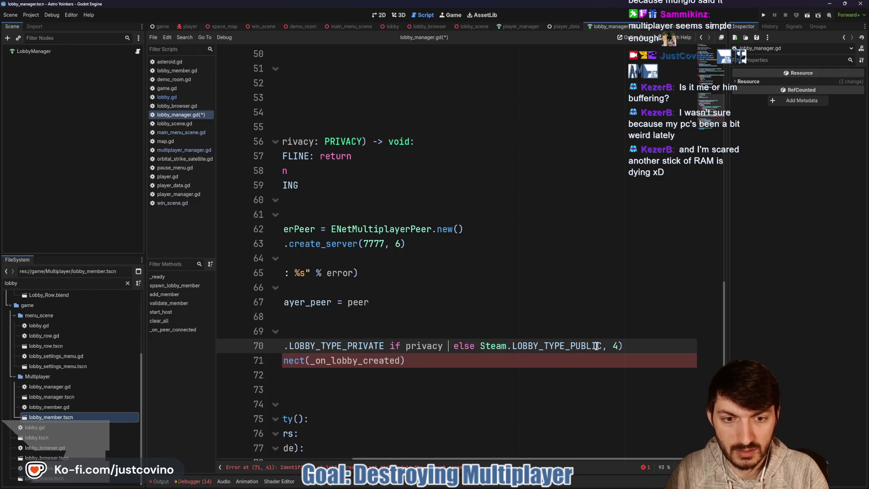
type("== ")
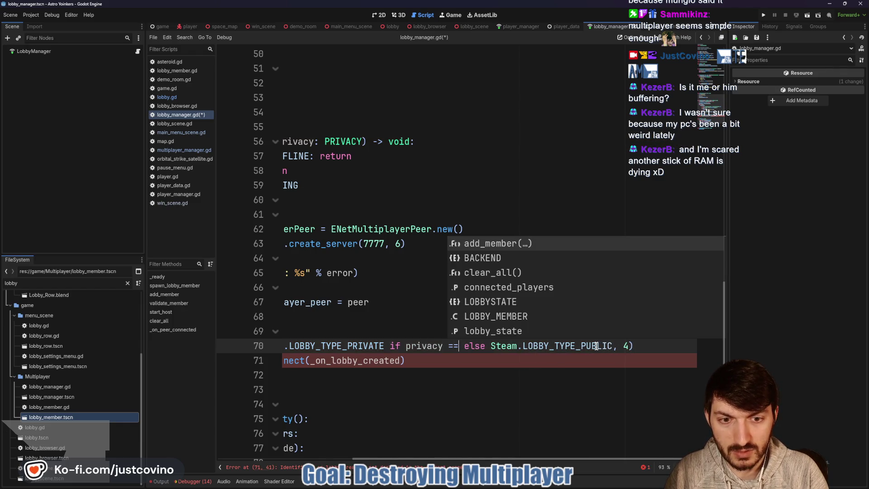
type("PR")
key("Return")
type(".")
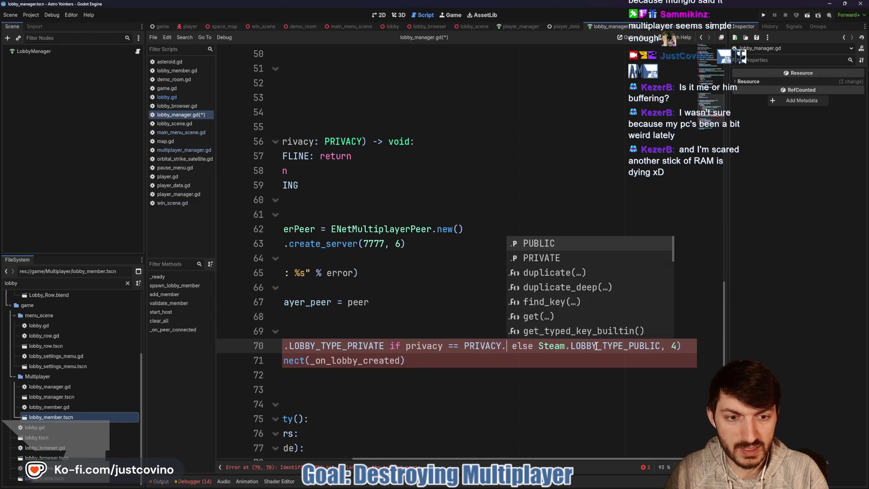
key("Down")
key("Return")
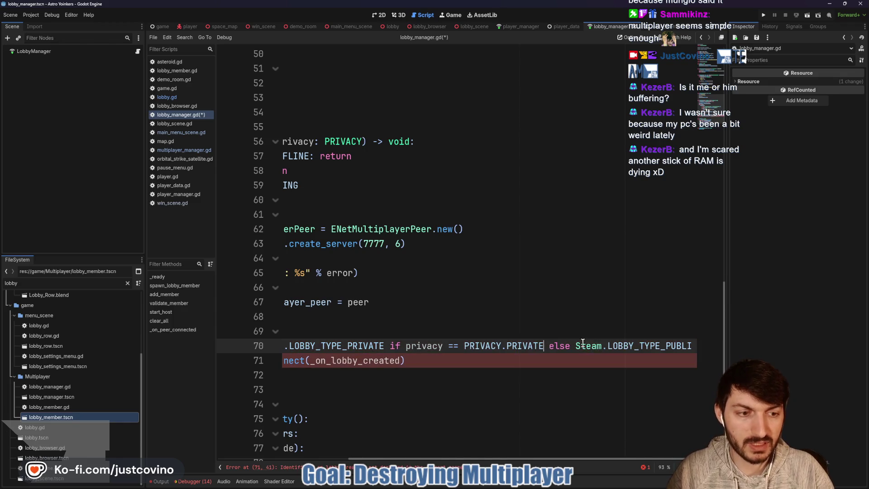
- Change the lobby's max member count from 4 to 6 and save lobby_manager.gd
scroll(634, 344, "right", 1)
double_click(689, 346)
type("6")
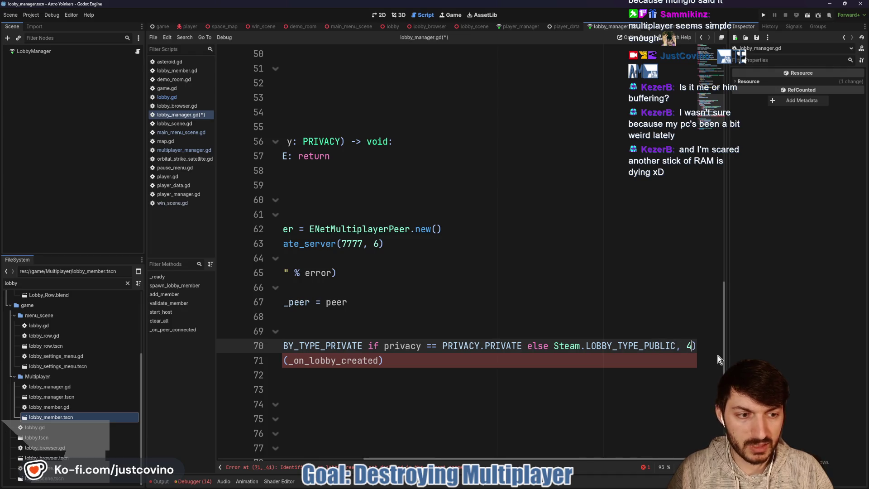
scroll(541, 326, "left", 3)
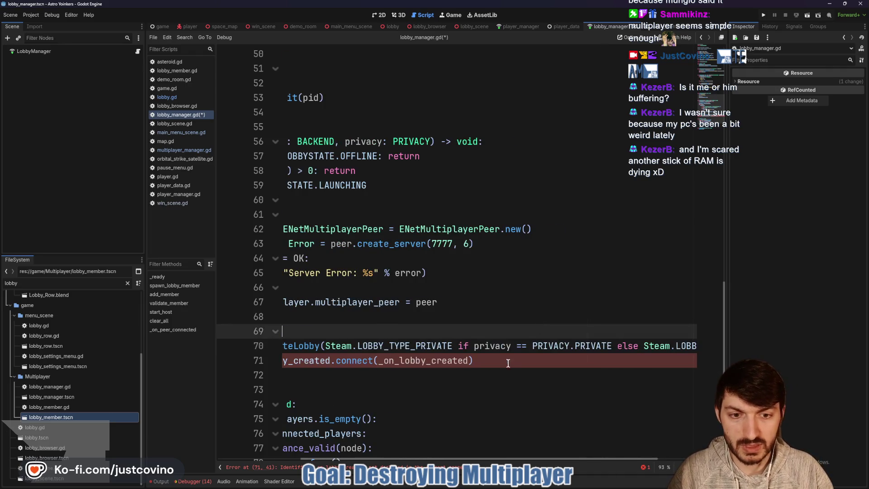
left_click(424, 387)
key("ctrl+s")
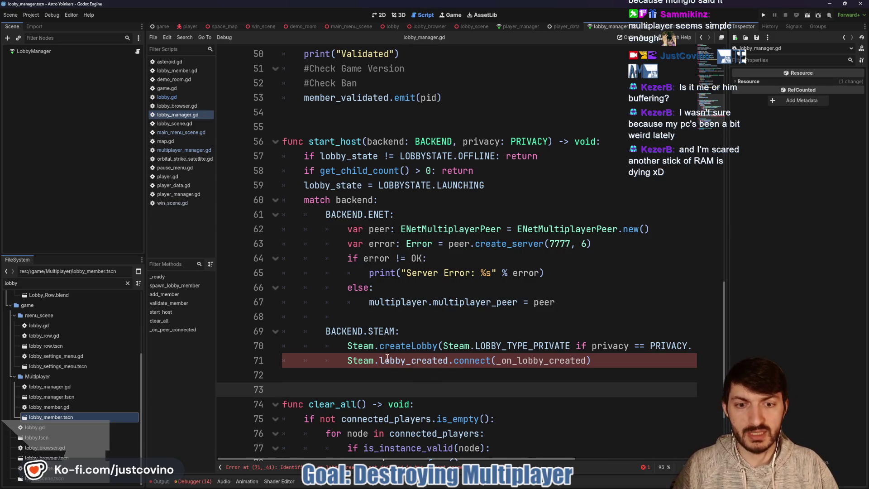
scroll(439, 355, "down", 3)
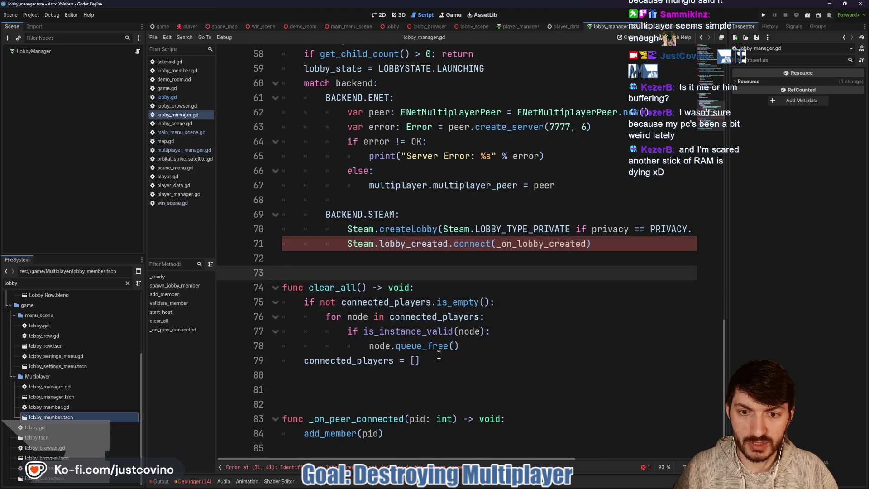
left_click(326, 447)
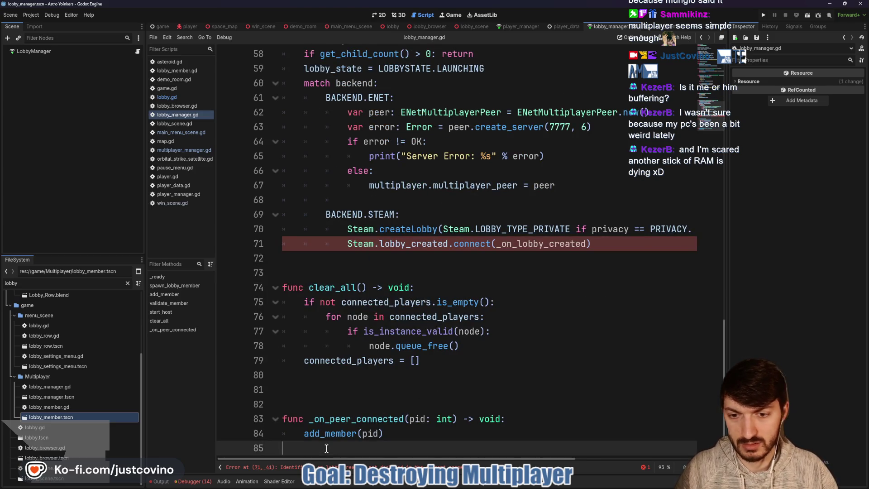
- Append a func _on_lobby_created() -> void: stub containing pass and save the script
key("Return")
key("Return")
type("func _on_l")
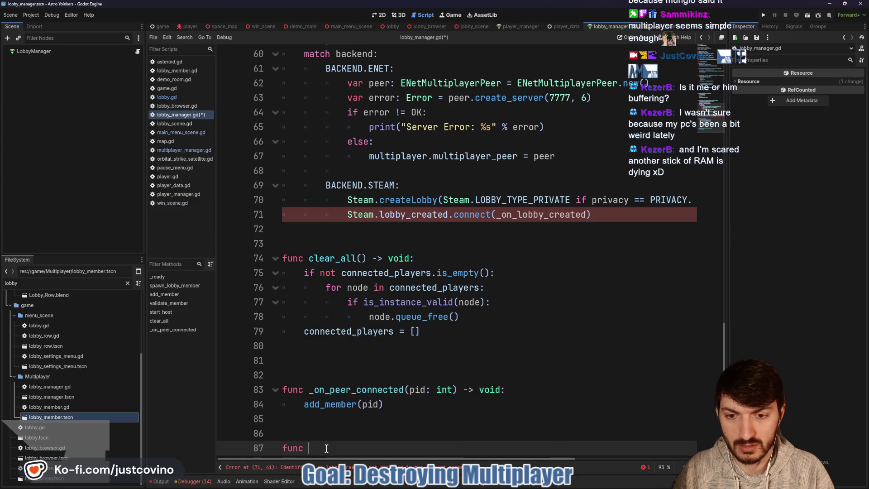
type("obby_created()")
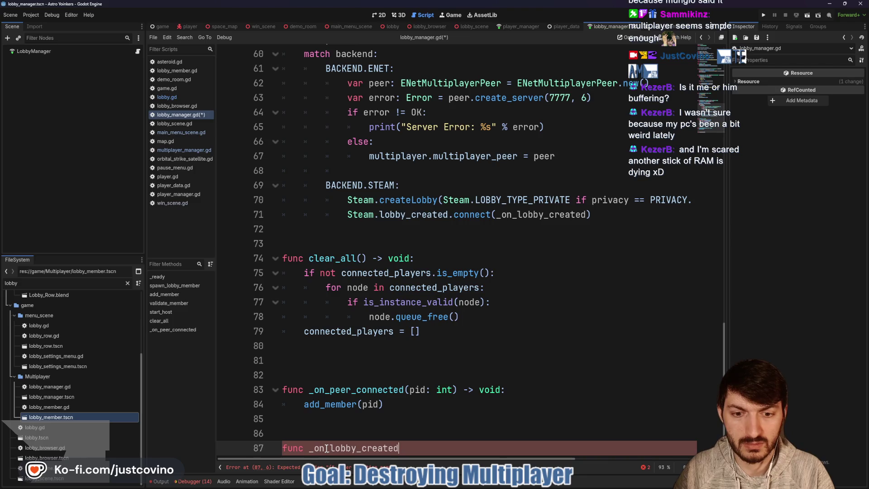
type(" -> void:")
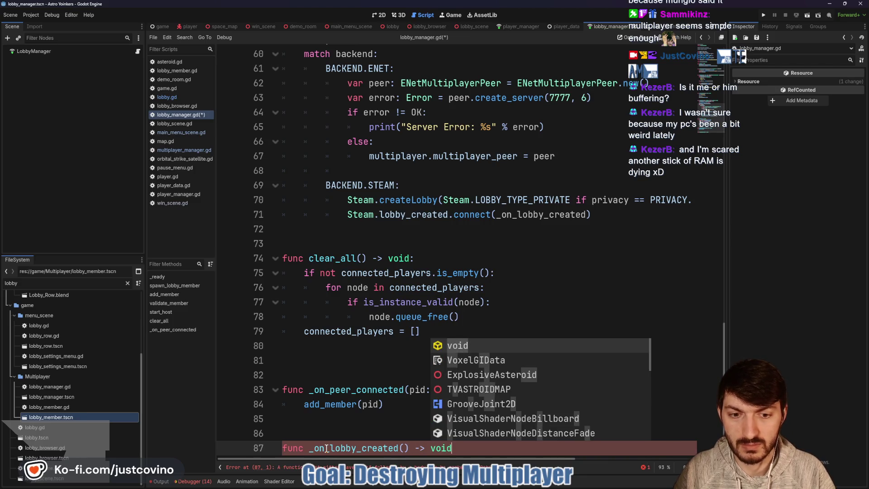
key("Return")
type("pass")
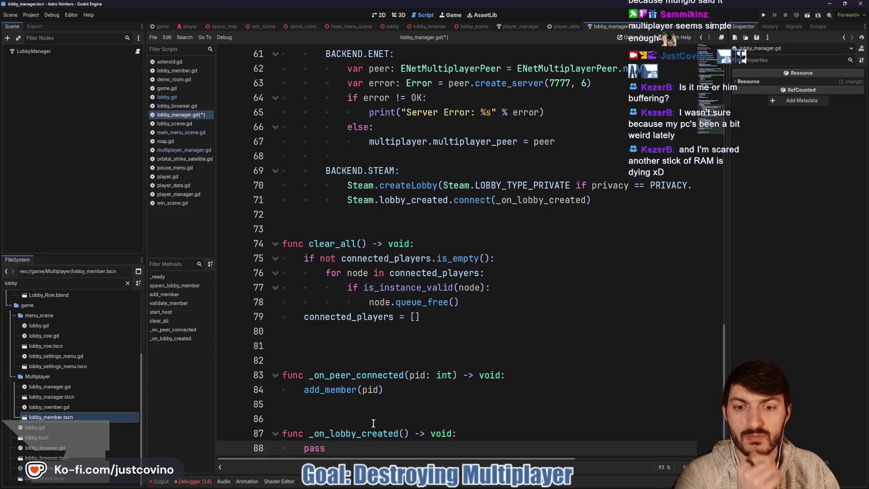
scroll(541, 228, "up", 2)
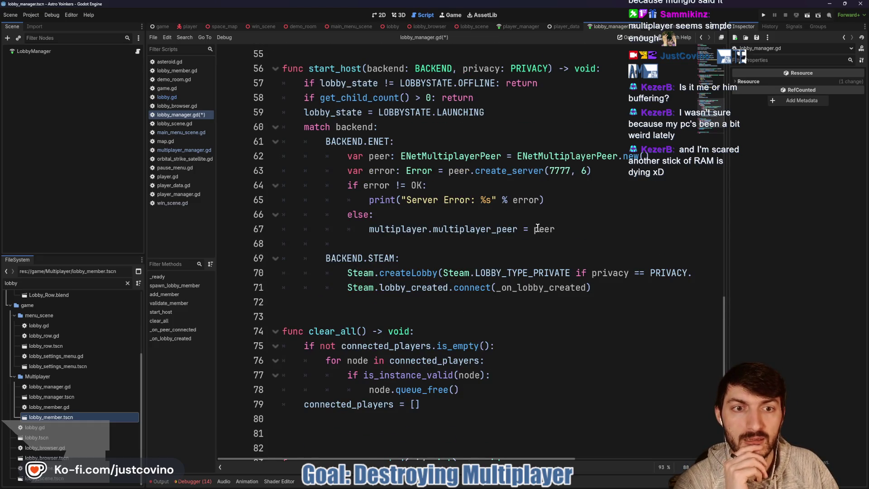
scroll(464, 174, "up", 1)
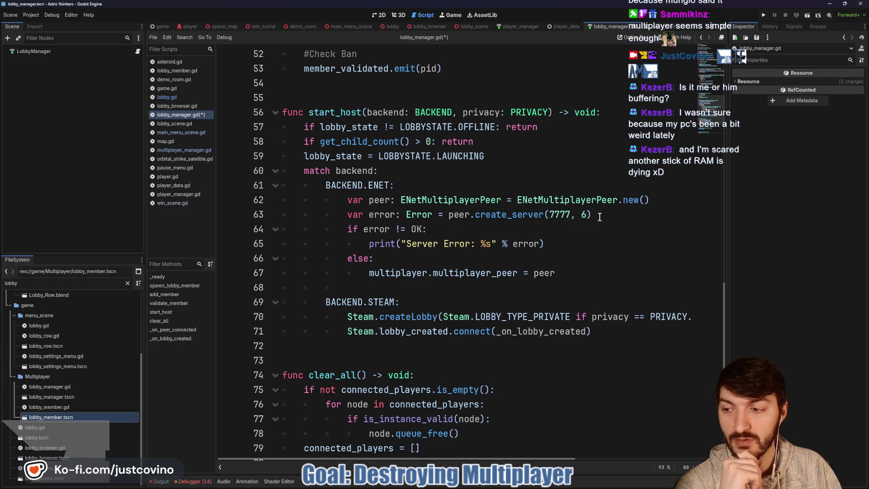
scroll(566, 259, "down", 3)
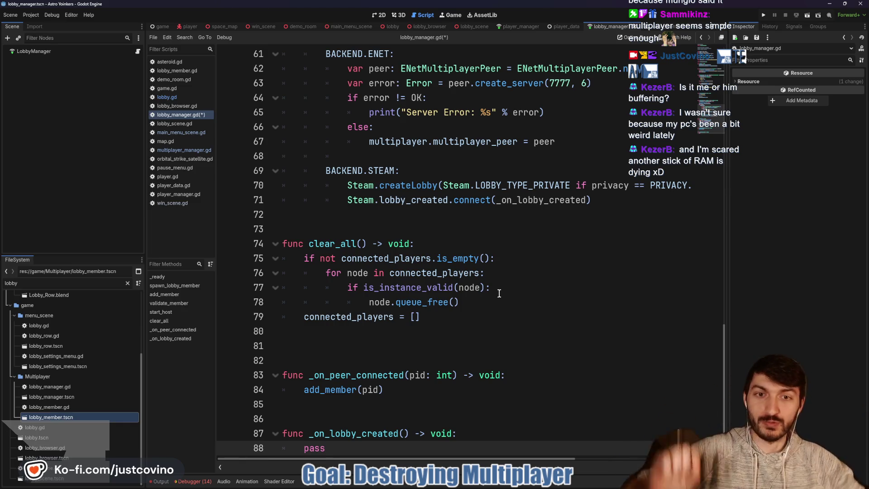
left_click(383, 234)
key("ctrl+s")
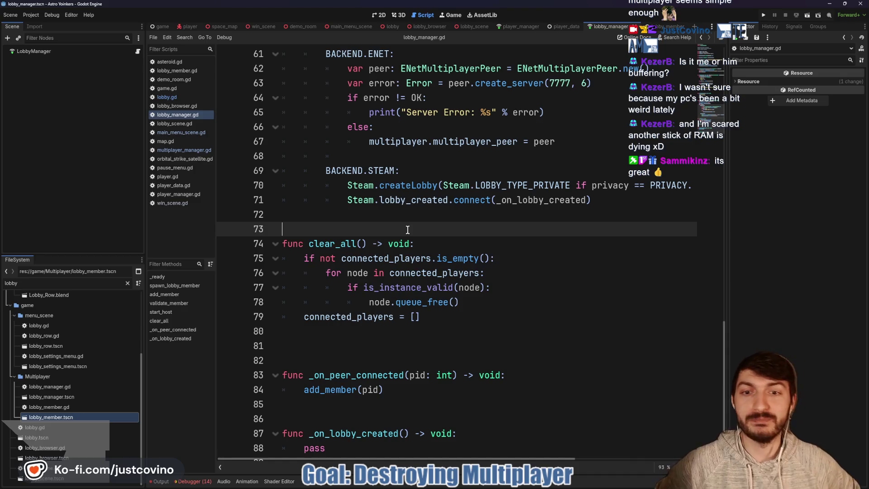
left_click(398, 216)
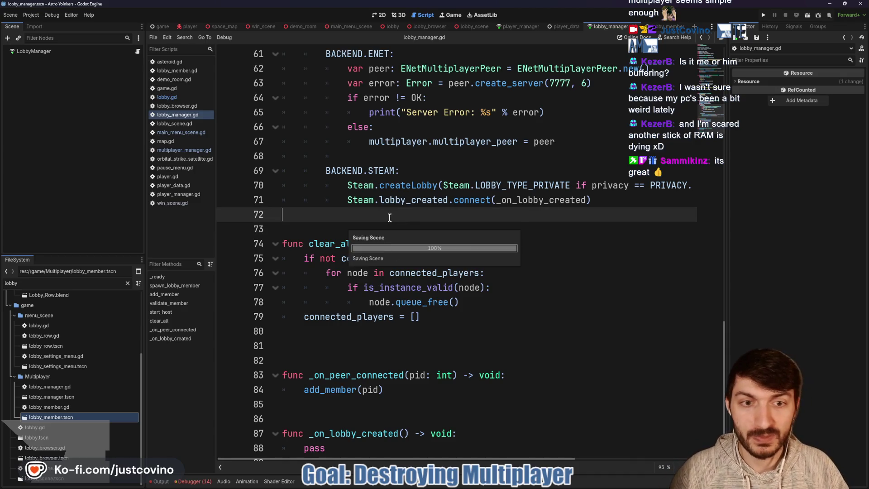
- Switch to the lobby_scene scene to view lobby_scene.gd
scroll(507, 226, "down", 1)
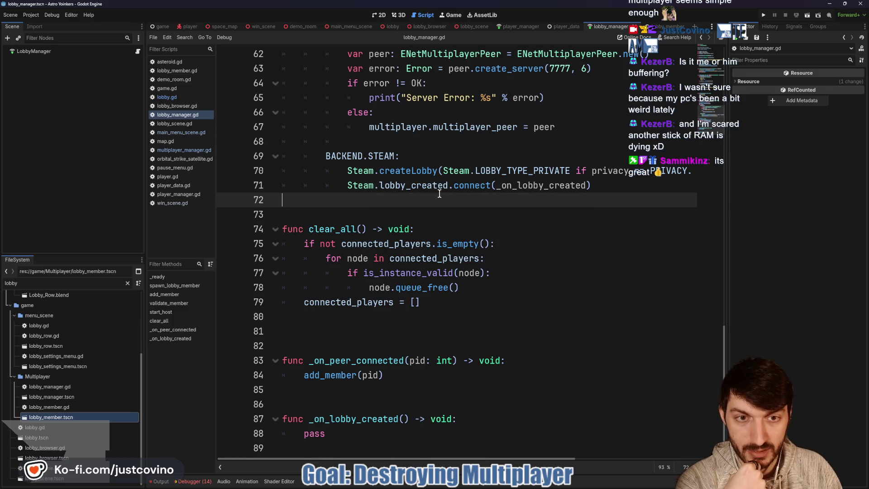
left_click(471, 27)
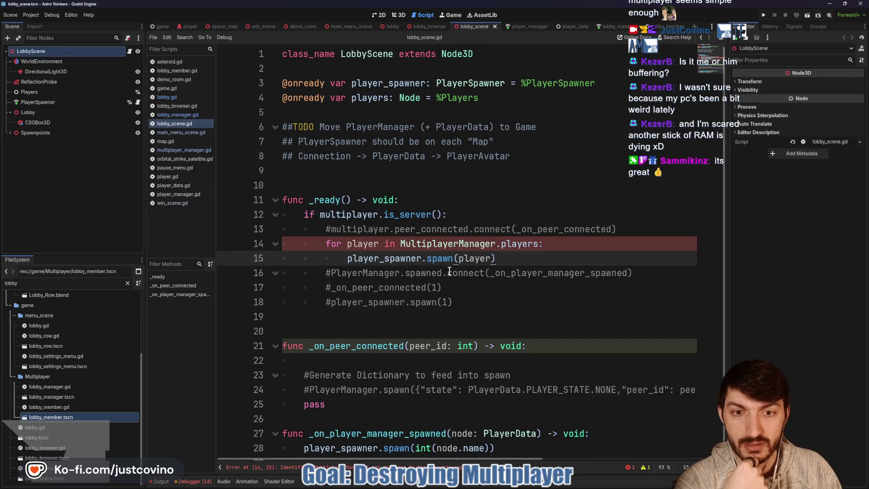
- Return to lobby.gd and select the _on_lobby_created body, lines 101–115
scroll(450, 271, "down", 1)
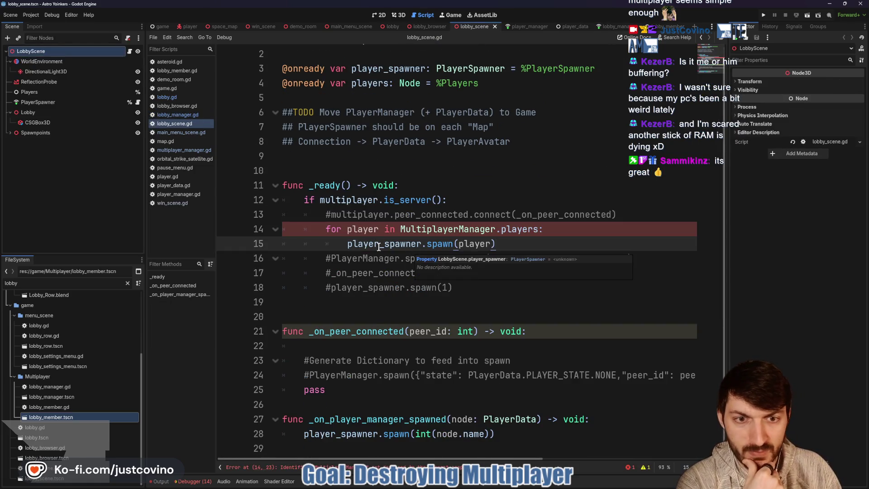
left_click(434, 26)
left_click(393, 26)
scroll(428, 254, "down", 2)
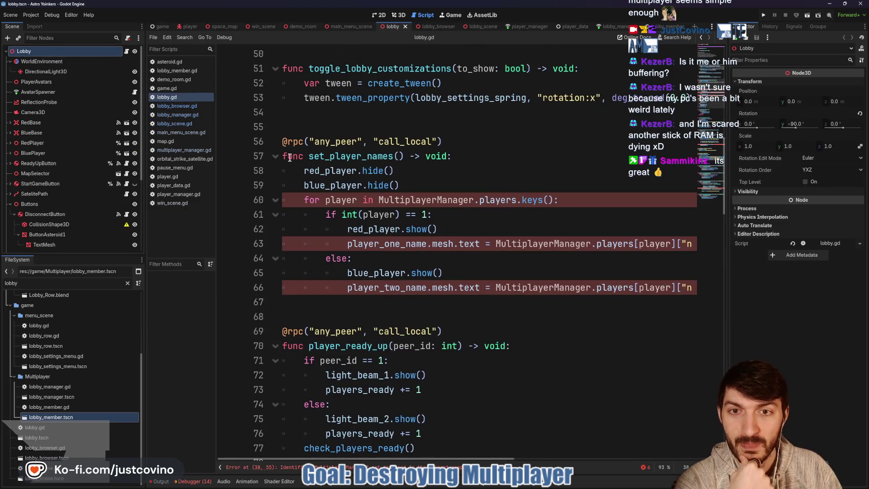
scroll(387, 189, "down", 11)
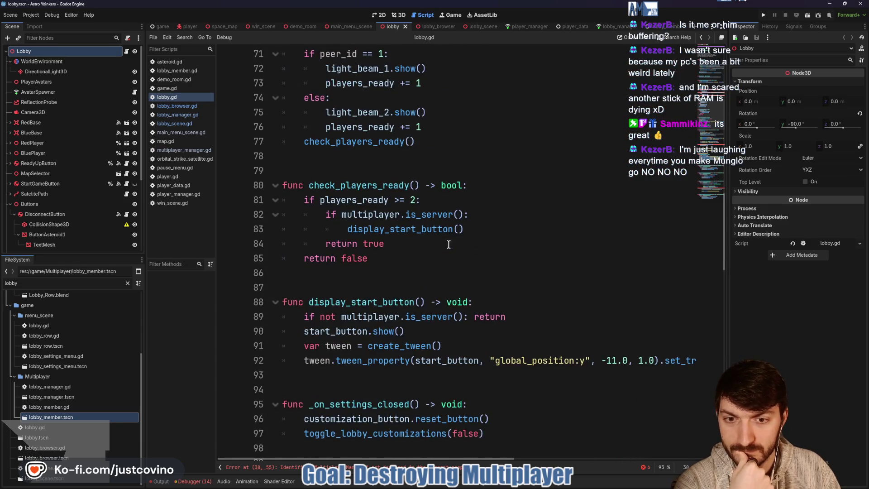
scroll(449, 245, "down", 3)
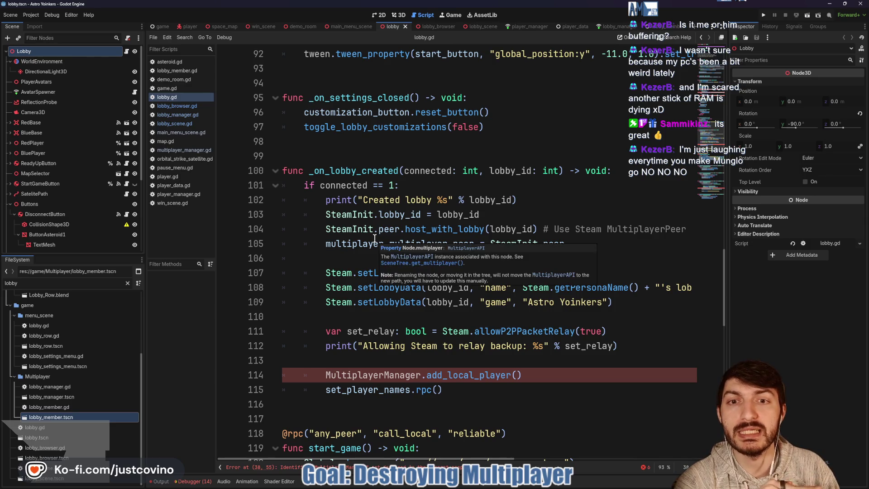
mouse_move(301, 183)
left_mouse_down()
mouse_move(602, 302)
mouse_move(594, 387)
left_mouse_up()
key("ctrl+c")
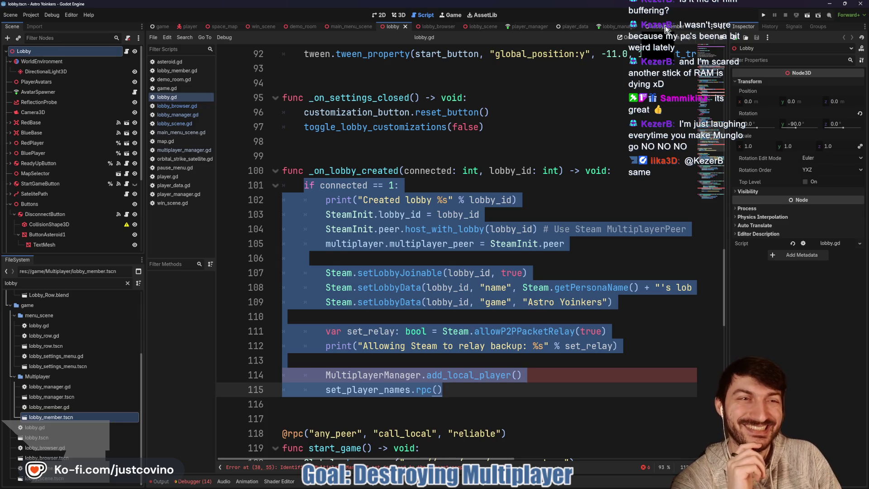
left_click(665, 27)
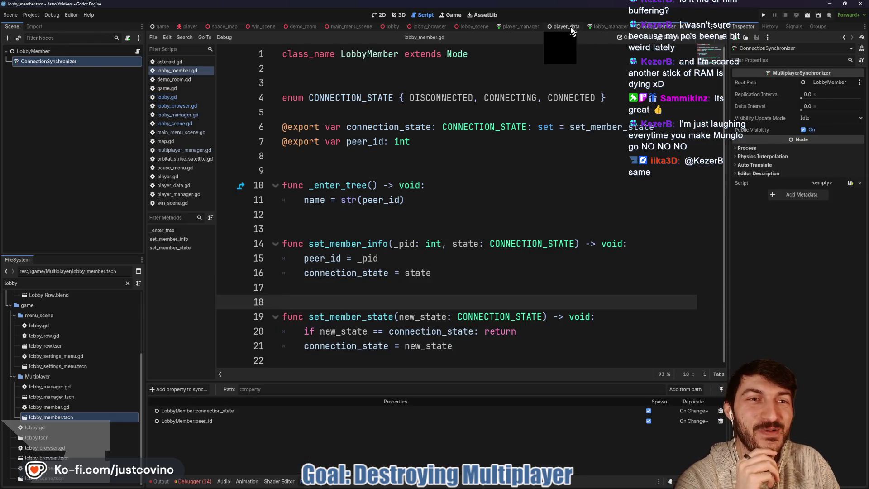
- Replace the pass in _on_lobby_created with the pasted Steam lobby code, indented one level
left_click(599, 27)
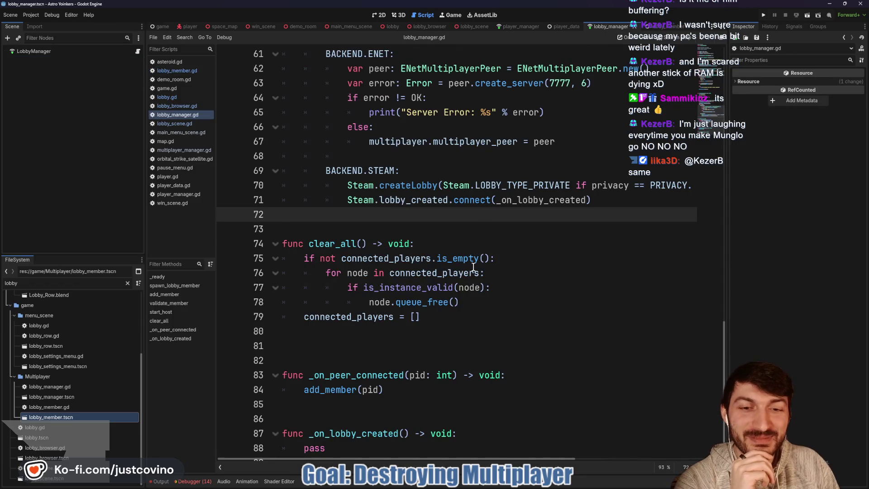
scroll(464, 277, "down", 1)
triple_click(350, 433)
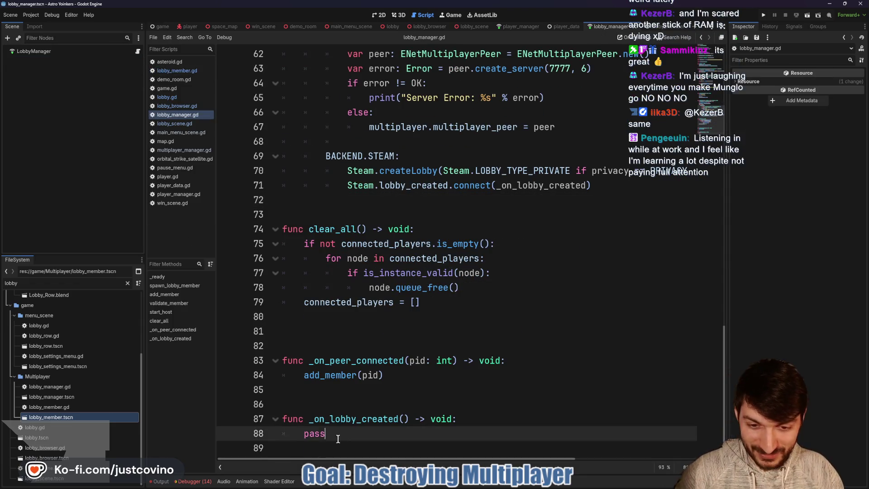
key("ctrl+v")
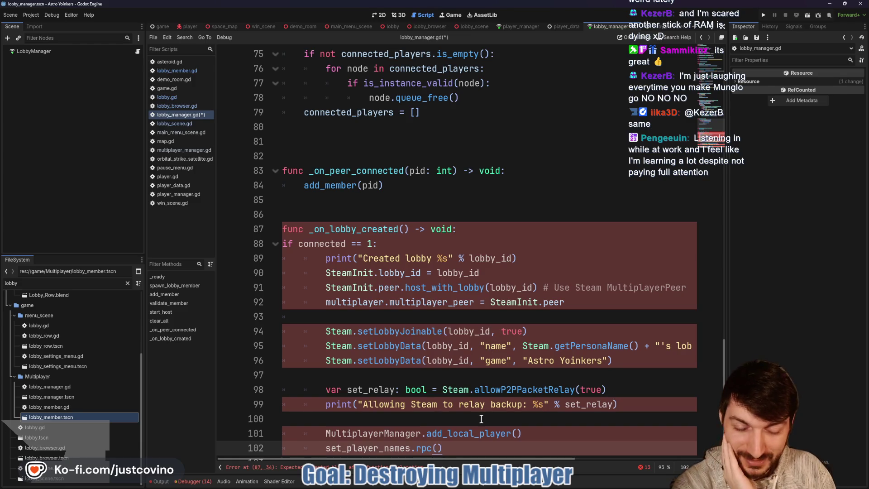
left_click_drag(564, 302, 468, 304)
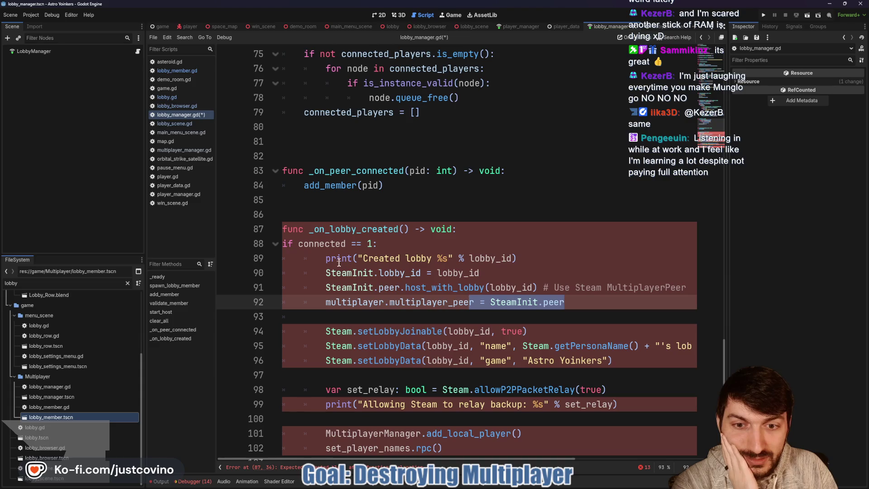
left_click(342, 259)
mouse_move(285, 244)
left_mouse_down()
mouse_move(453, 262)
mouse_move(566, 428)
mouse_move(568, 453)
left_mouse_up()
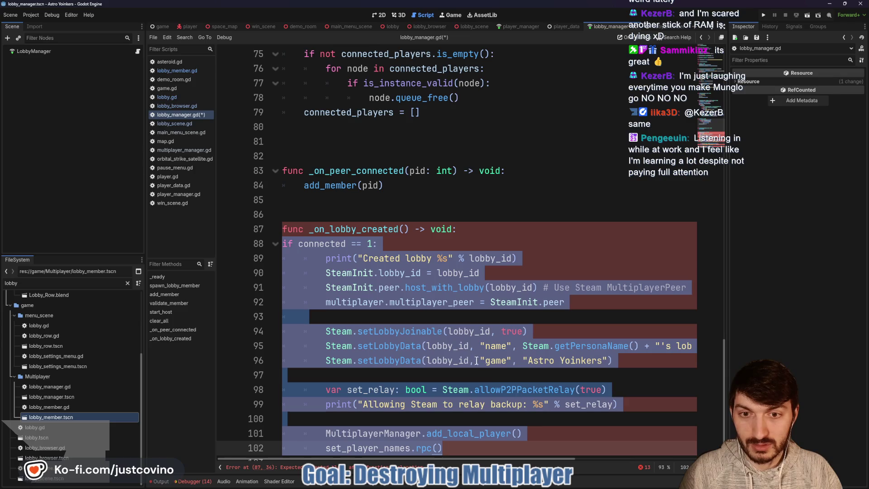
key("shift+Tab")
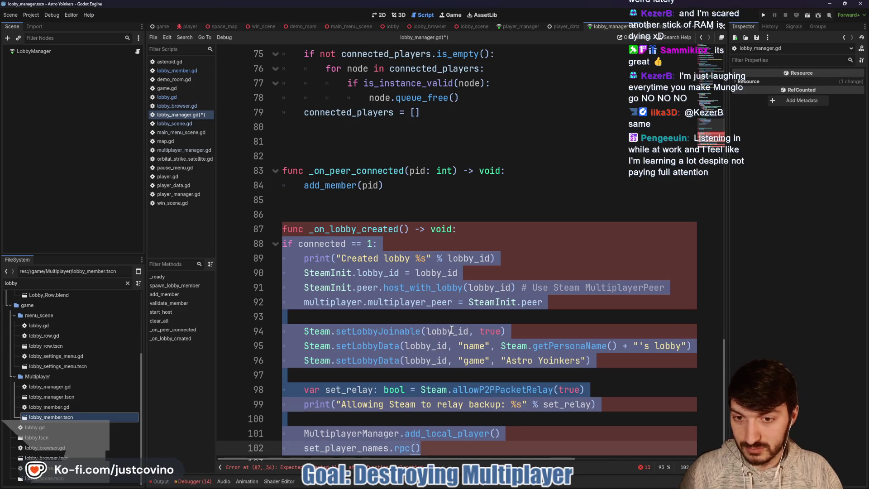
key("Tab")
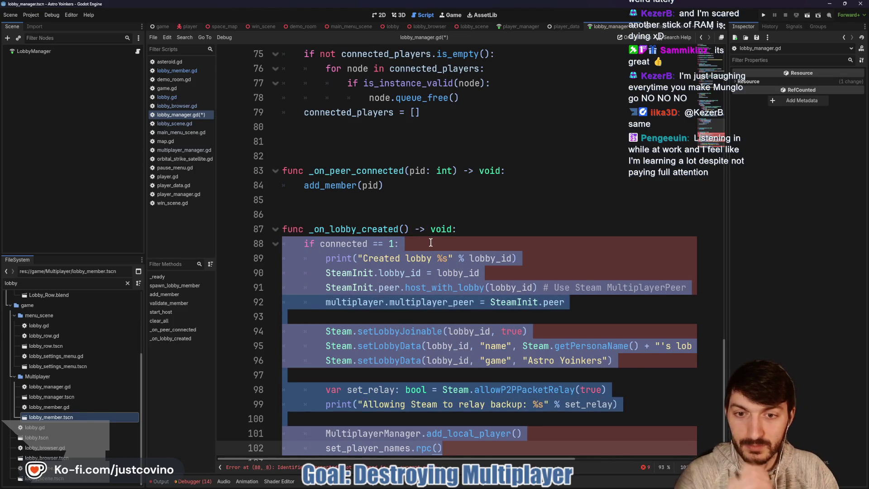
left_click(431, 243)
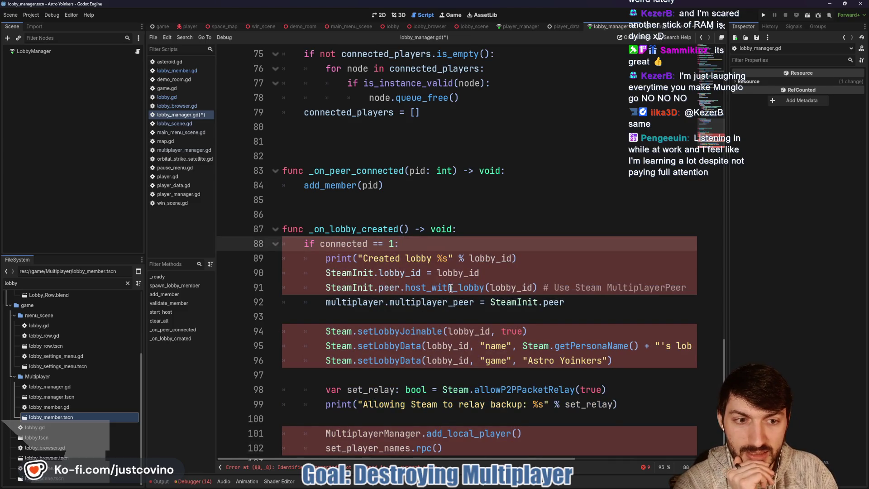
- Add a lobby_id: int parameter to _on_lobby_created, then bring up lobby.gd
left_click(403, 235)
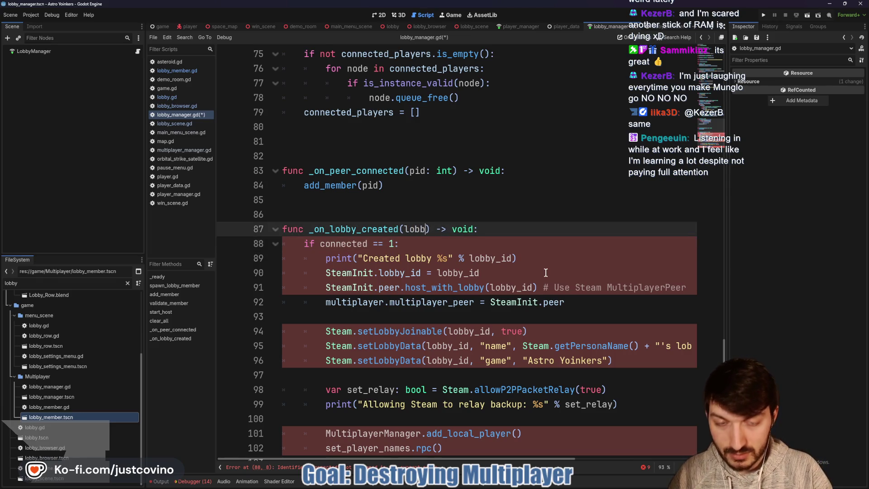
type("_id: ")
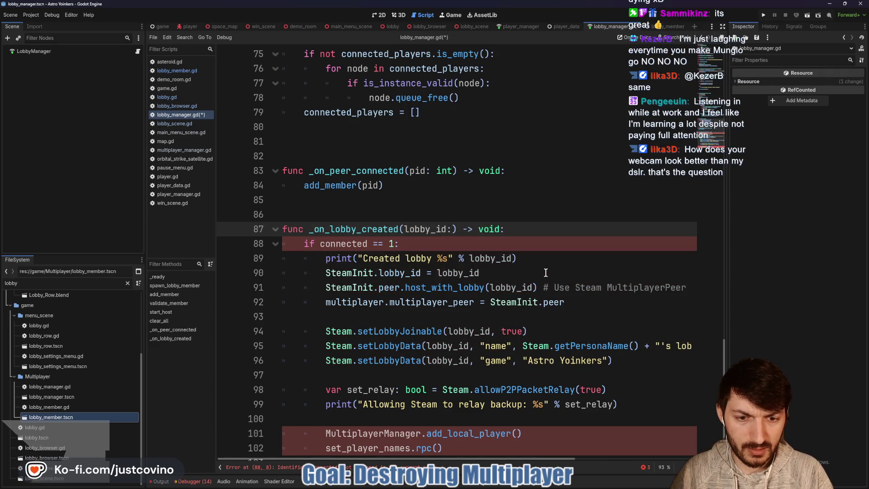
type("int")
left_click(546, 260)
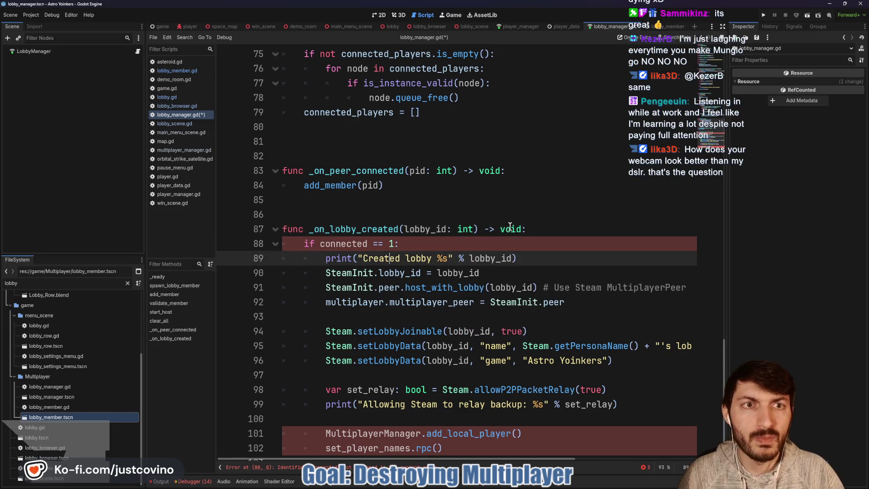
left_click(392, 26)
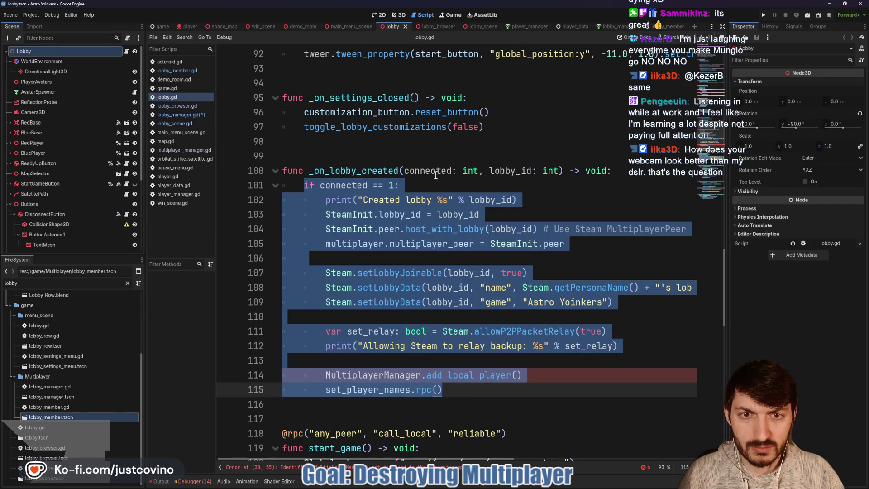
- Add 'connected: int,' before lobby_id in the _on_lobby_created signature and save
left_click(673, 27)
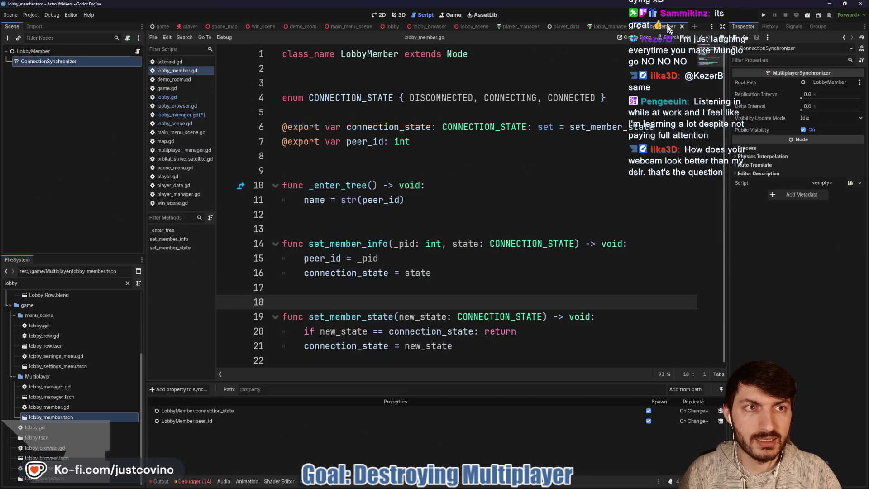
left_click(609, 26)
left_click(403, 243)
type("connected)lobby_id: int) -> void")
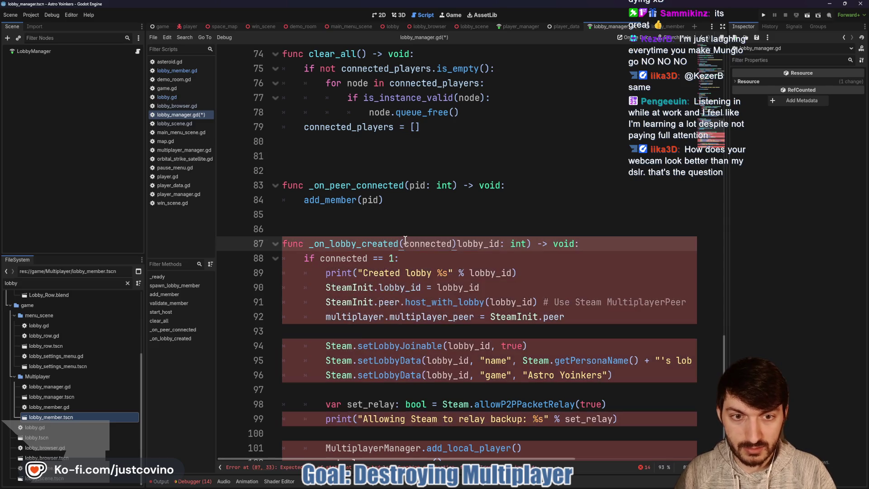
type(": int,")
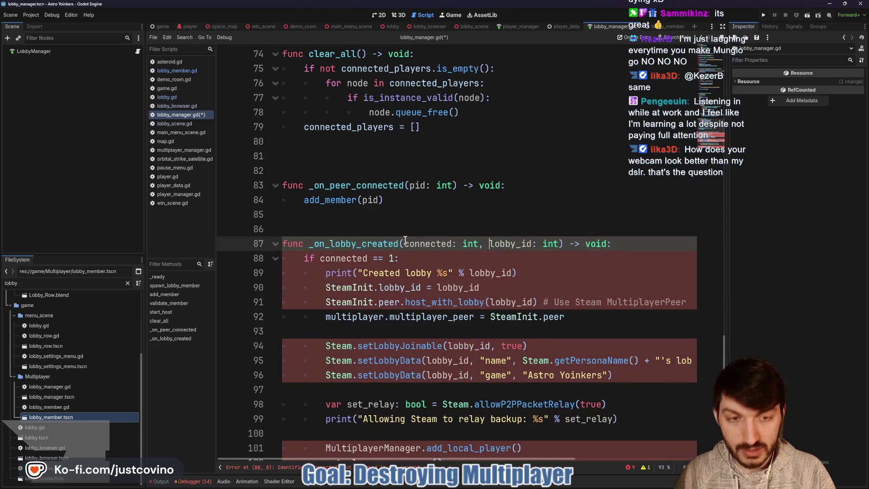
left_click(434, 265)
key("ctrl+s")
- Delete the add_local_player and set_player_names.rpc lines from _on_lobby_created
scroll(407, 362, "down", 1)
mouse_move(442, 434)
left_mouse_down()
mouse_move(276, 432)
mouse_move(273, 416)
left_mouse_up()
key("BackSpace")
key("BackSpace")
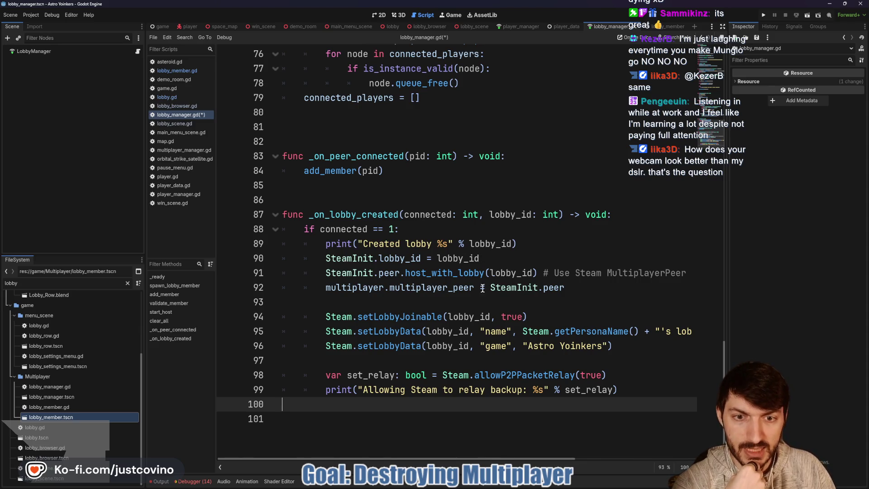
- Save lobby_manager.gd with the trailing blank line gone from _on_lobby_created
mouse_move(426, 312)
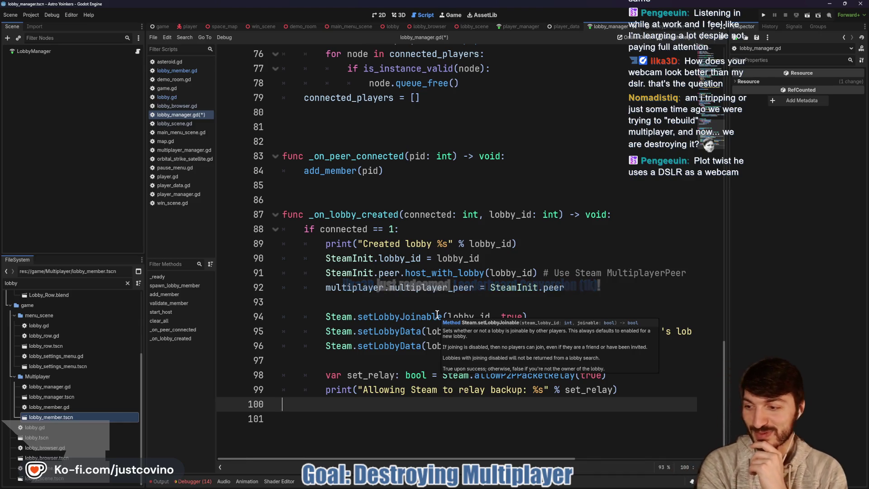
left_click(399, 306)
key("ctrl+s")
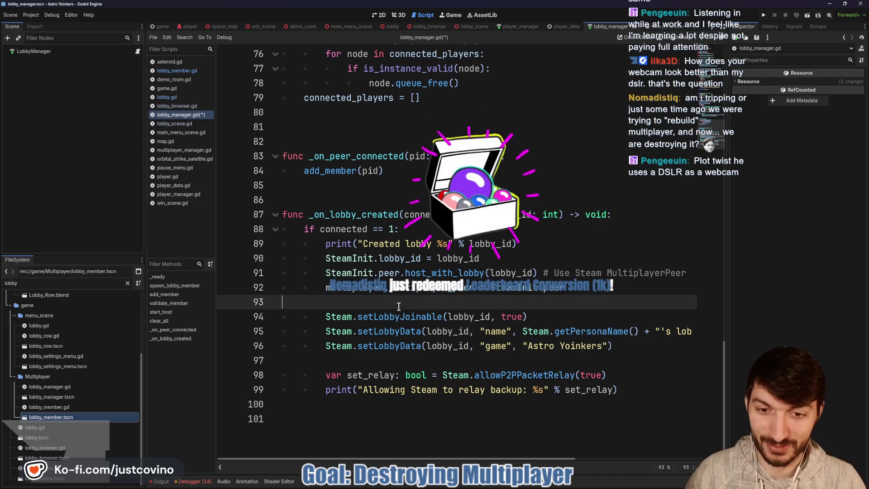
left_click(347, 360)
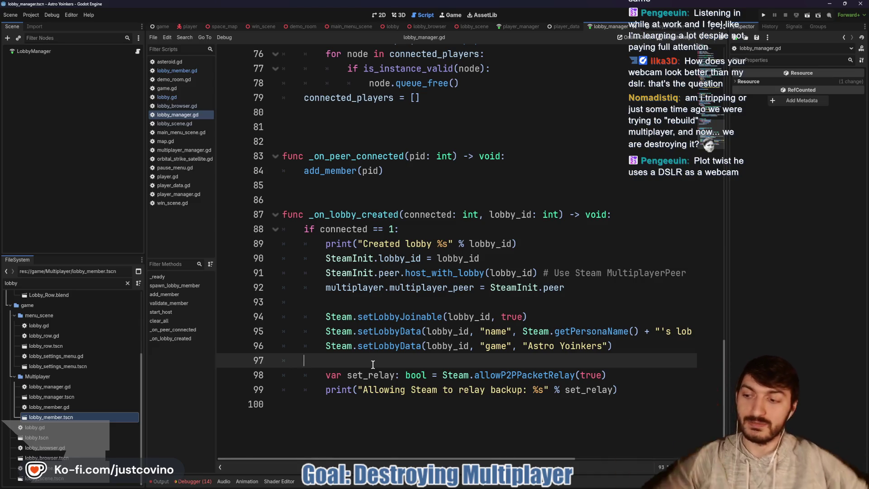
left_click(381, 297)
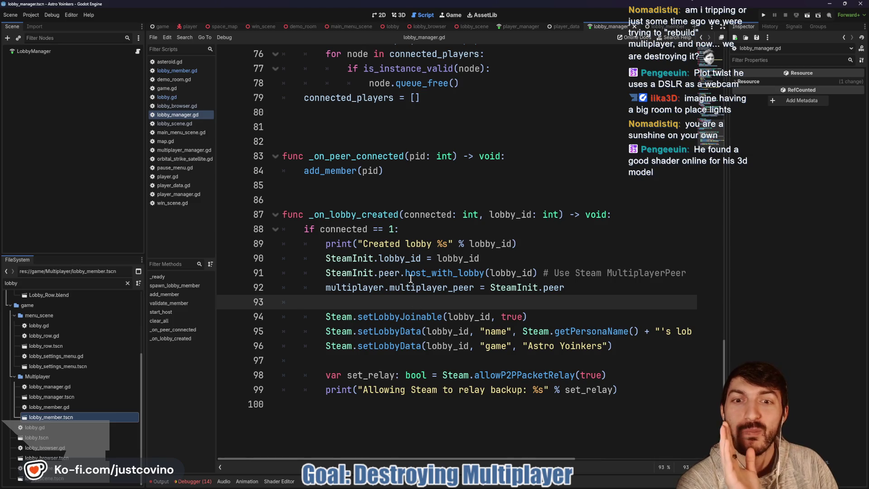
- Review _on_lobby_created and the host_with_lobby docs, then switch to player_manager.gd
scroll(418, 272, "up", 4)
scroll(428, 269, "down", 3)
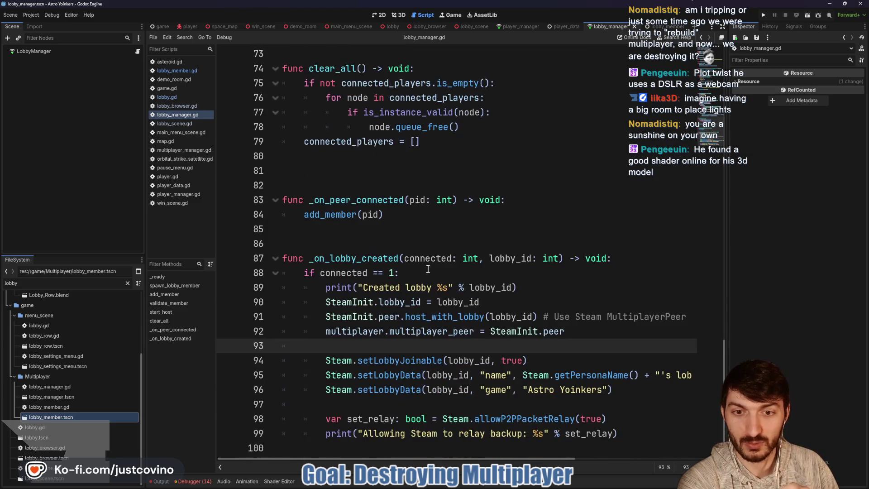
left_click(351, 259)
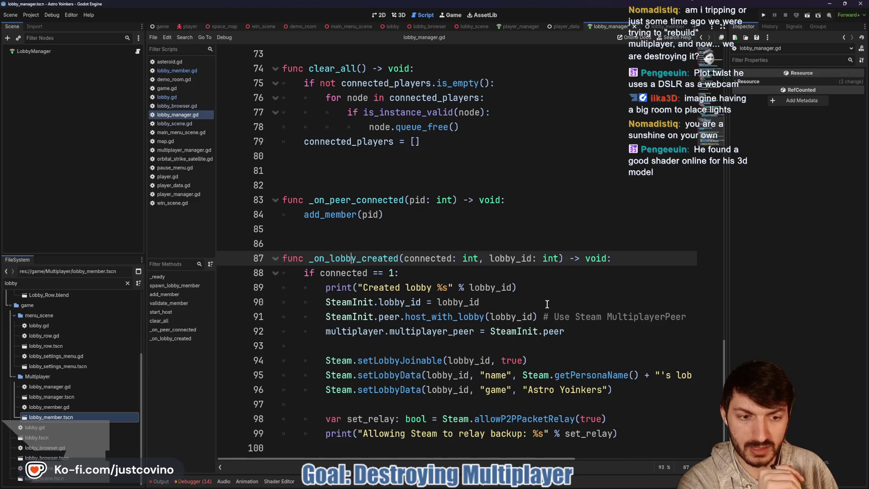
scroll(547, 305, "up", 5)
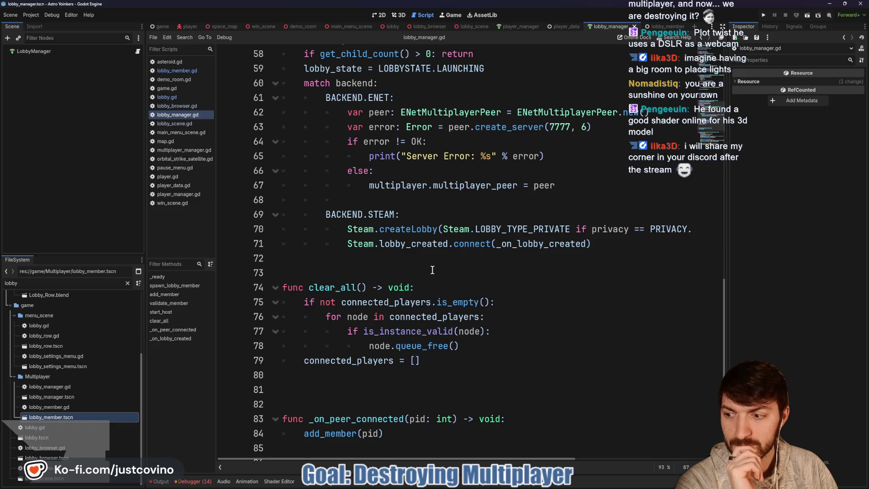
scroll(437, 281, "down", 2)
scroll(437, 281, "down", 3)
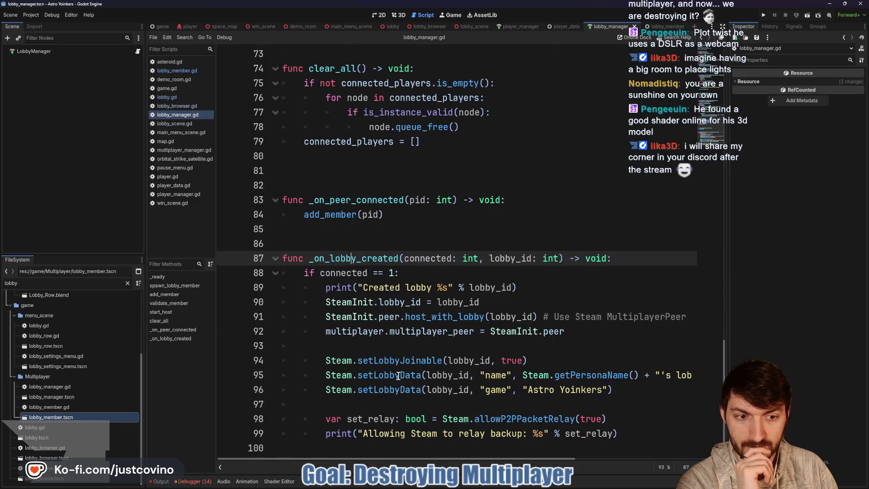
mouse_move(430, 317)
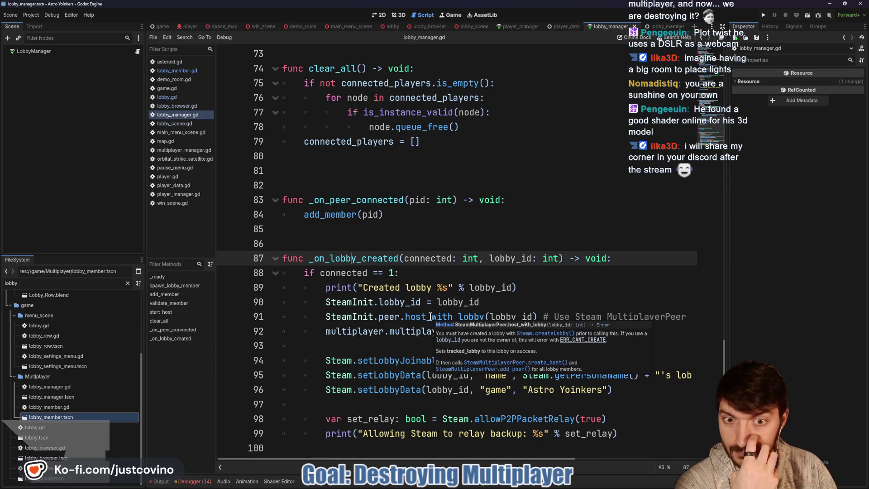
left_click(520, 27)
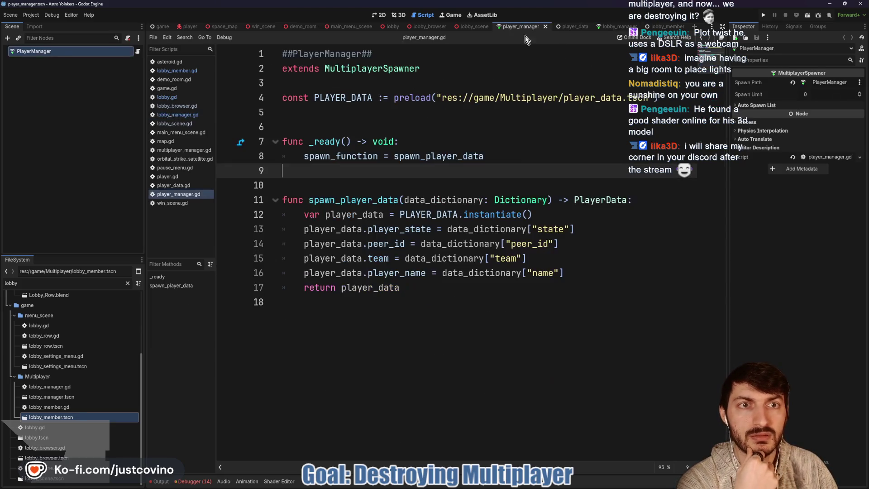
left_click(588, 26)
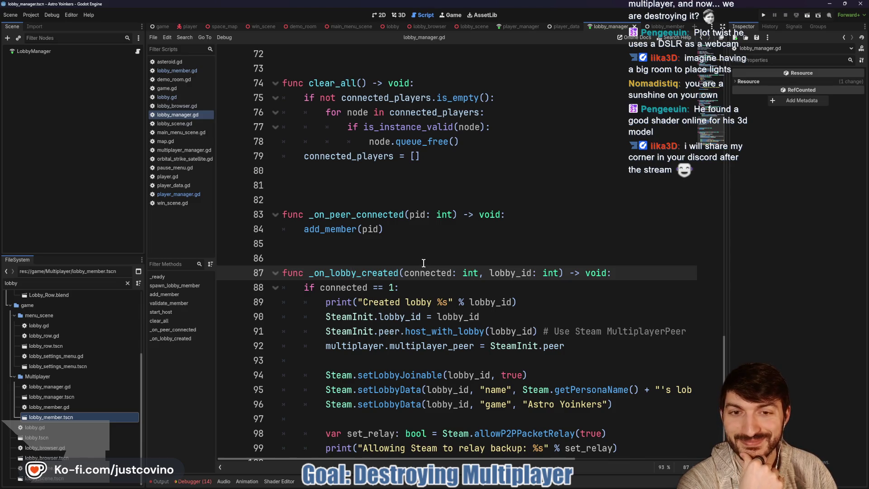
scroll(430, 267, "down", 1)
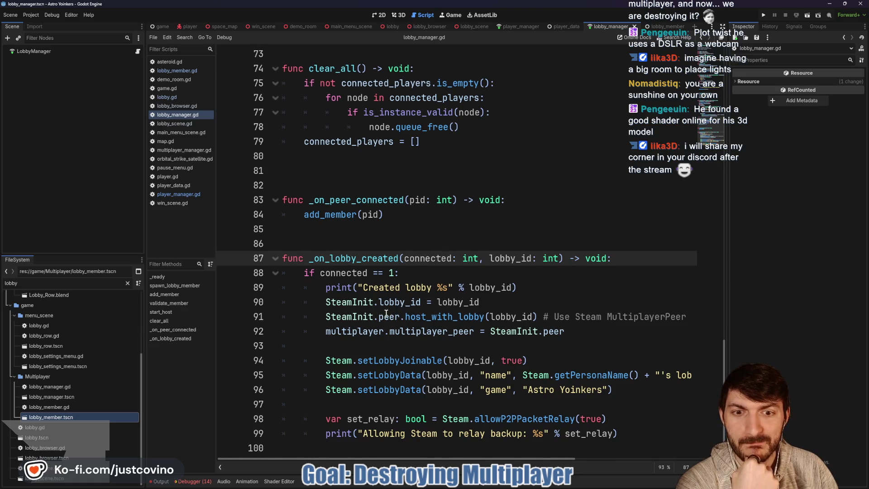
scroll(421, 291, "up", 3)
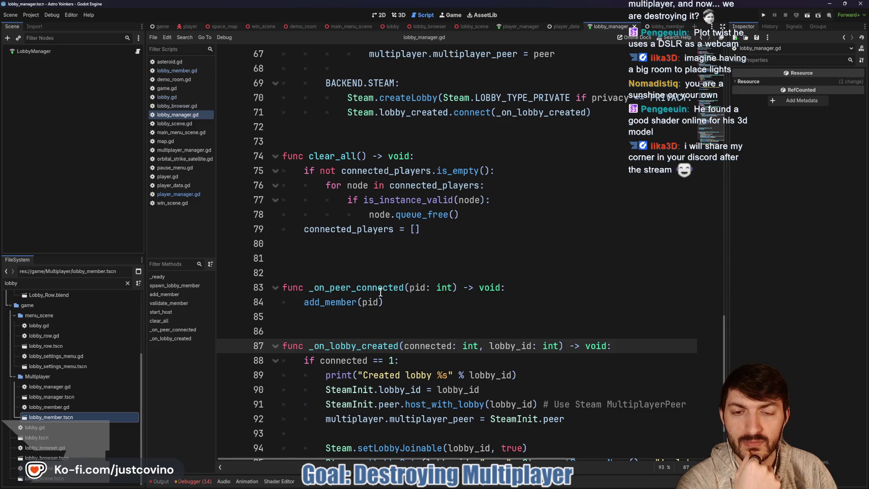
scroll(383, 298, "down", 3)
scroll(448, 300, "up", 6)
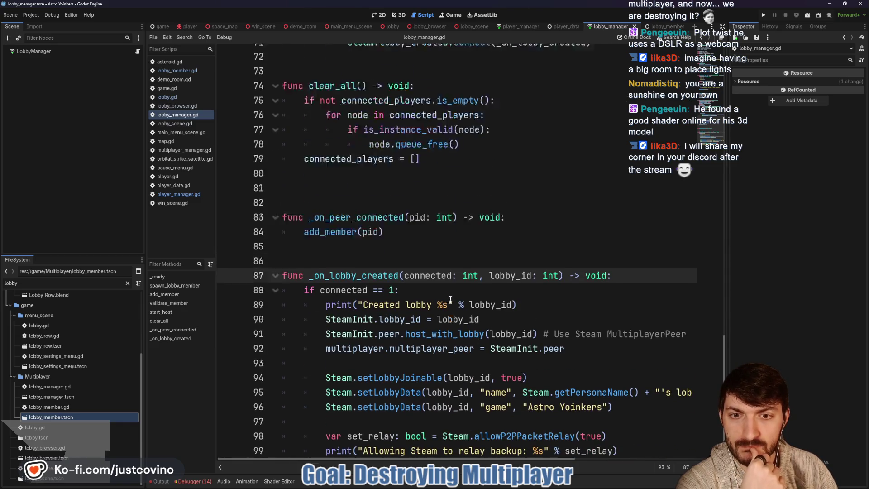
mouse_move(451, 301)
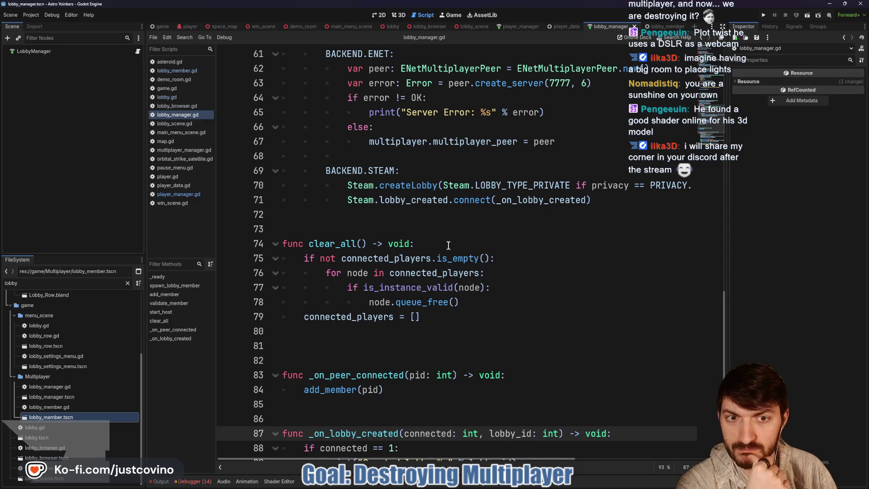
scroll(444, 249, "up", 4)
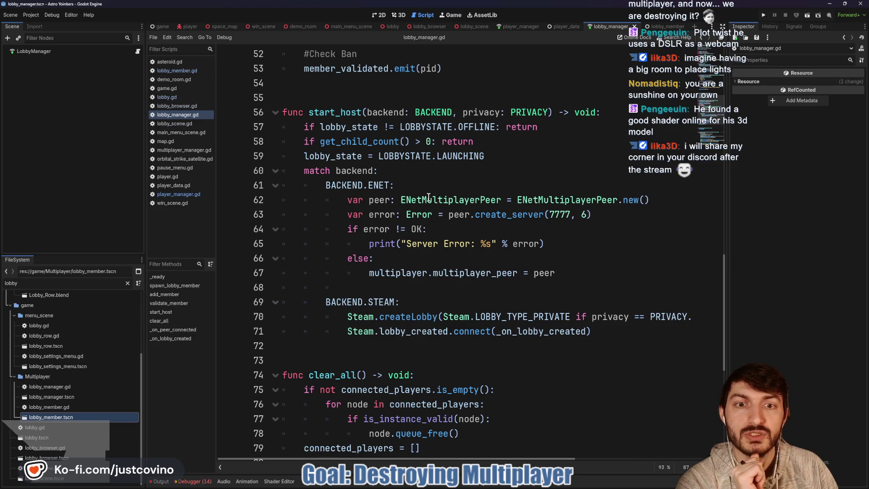
mouse_move(428, 198)
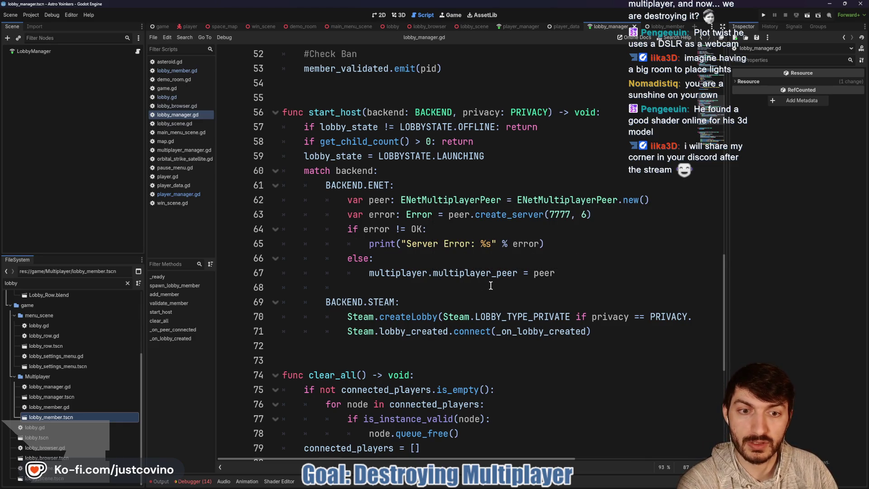
left_click_drag(556, 243, 369, 243)
left_click(565, 271)
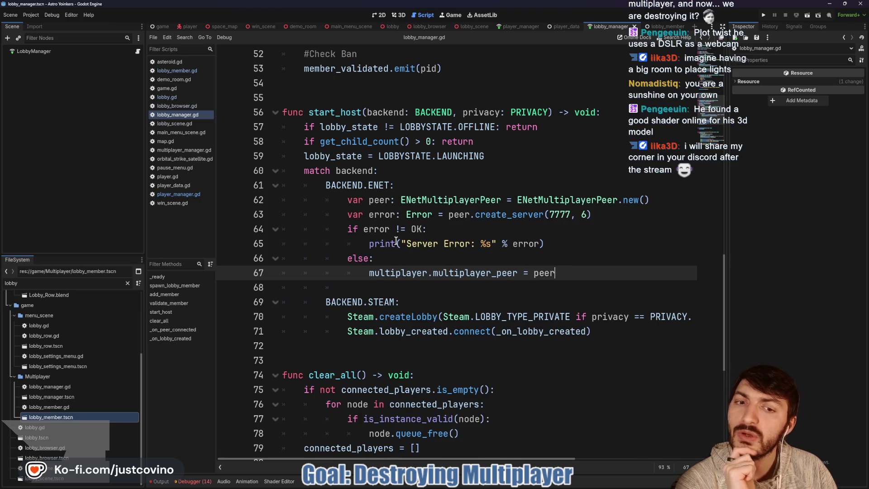
scroll(512, 250, "up", 1)
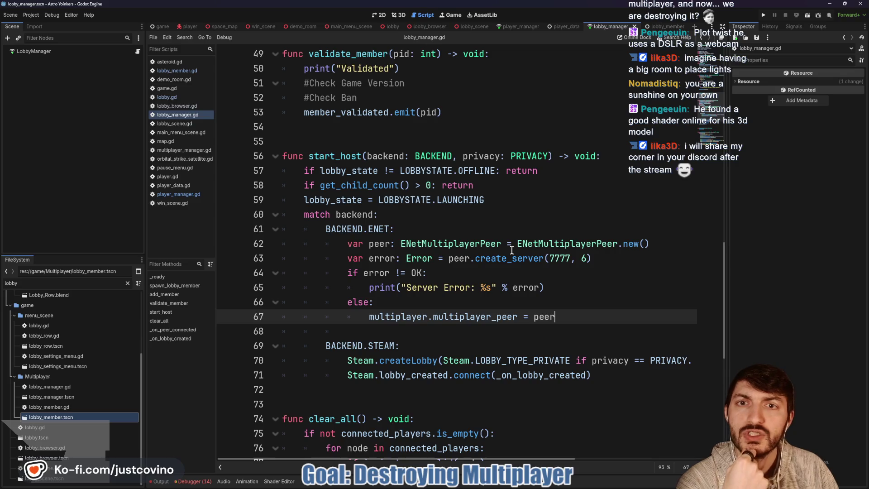
scroll(512, 251, "up", 1)
scroll(514, 285, "down", 1)
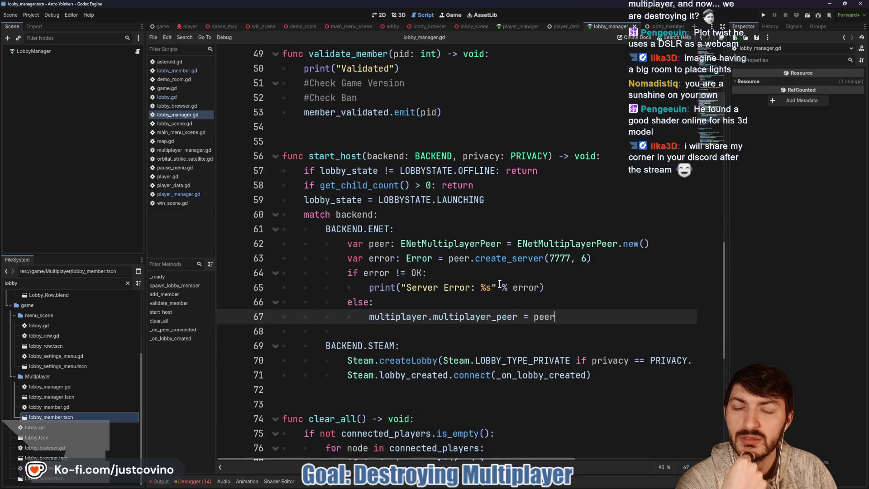
scroll(499, 283, "up", 1)
scroll(476, 285, "up", 6)
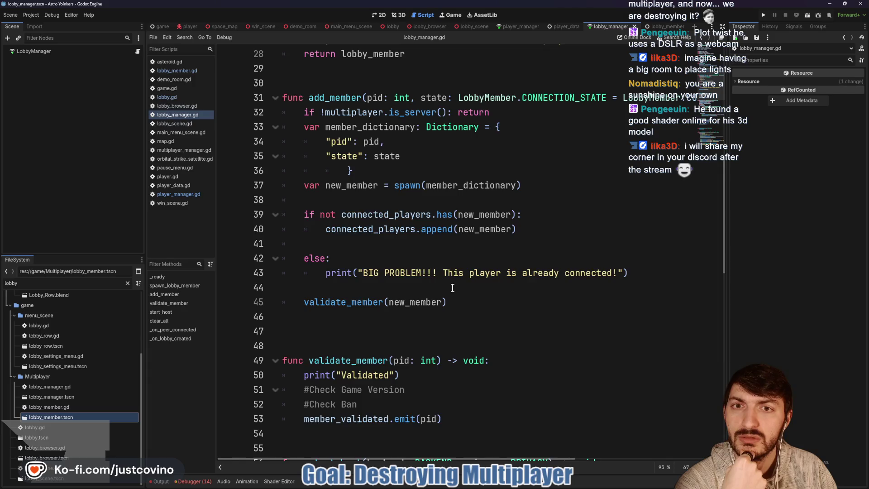
scroll(452, 288, "down", 7)
left_click_drag(555, 316, 325, 229)
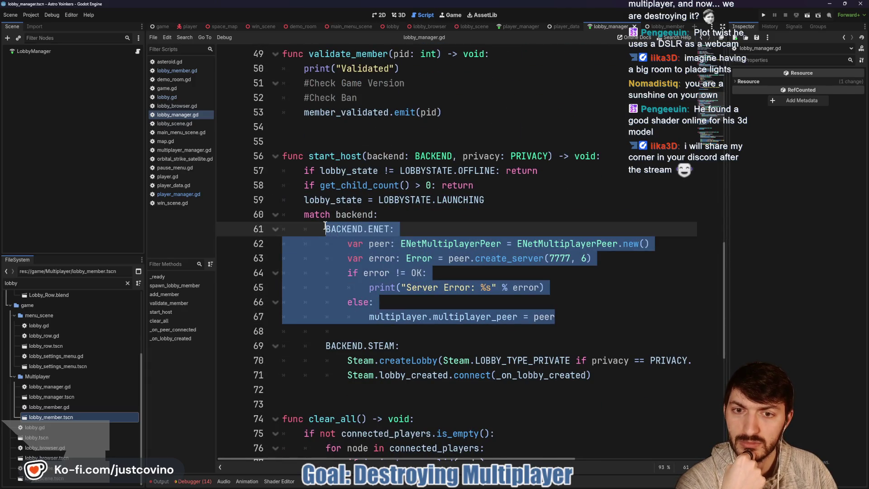
- Below line 67 in start_host, add clear_all() and begin an add_member() call via autocomplete
left_click(570, 318)
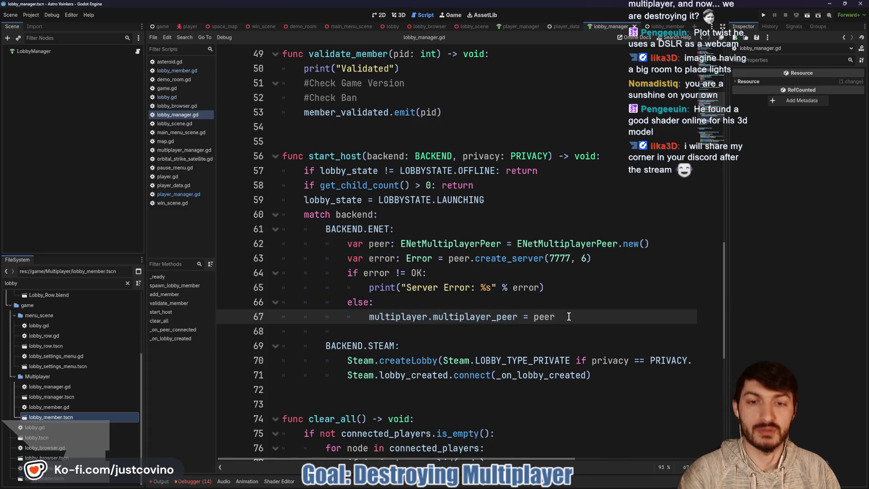
key("Return")
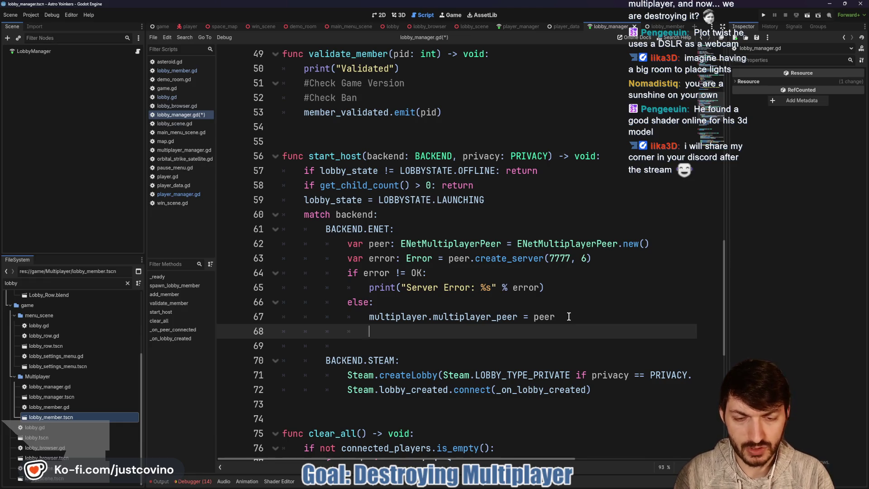
type("cle")
key("Return")
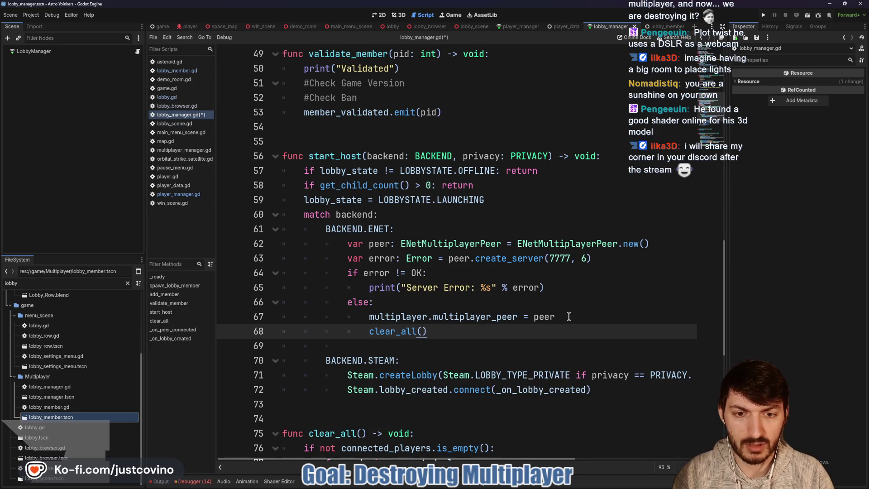
key("Return")
type("add")
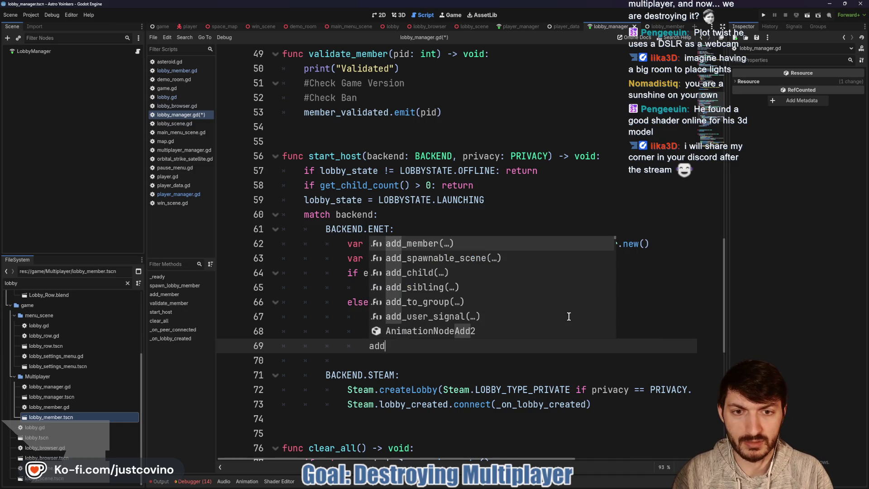
key("Return")
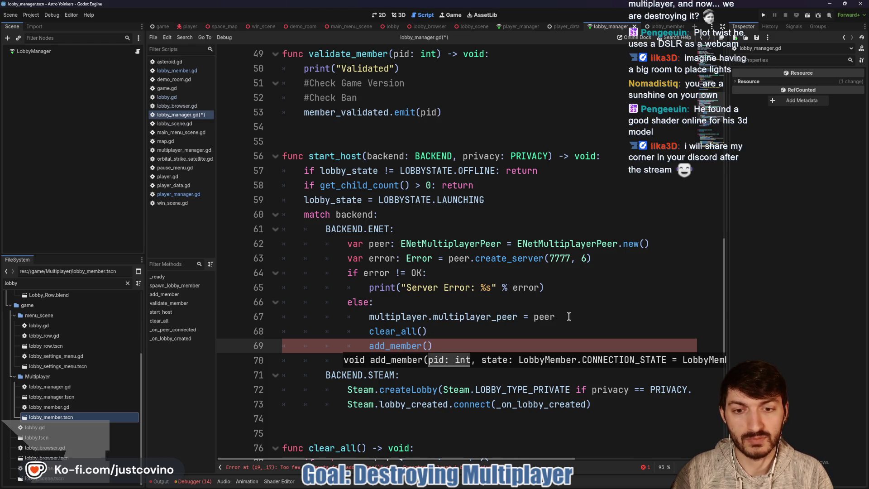
- Fill add_member's arguments with 1 and LOBBY_MEMBER from the suggestions
scroll(498, 308, "up", 2)
scroll(493, 272, "down", 3)
scroll(491, 263, "down", 3)
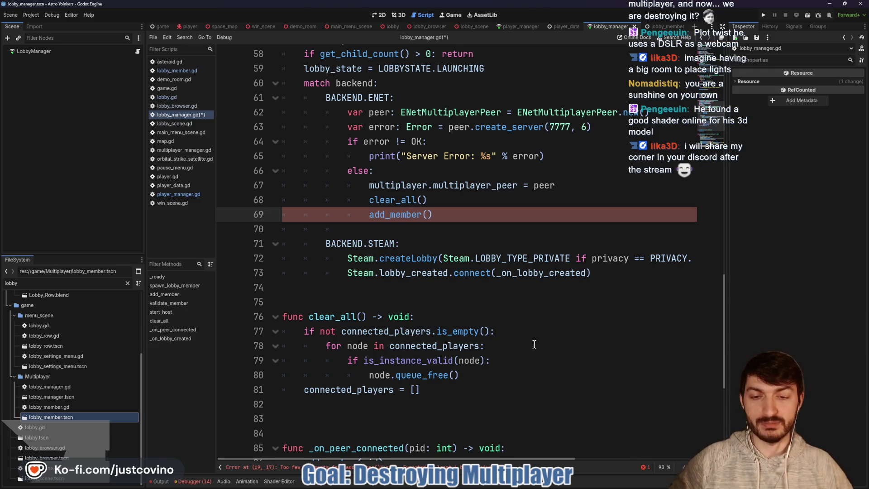
type("1, C")
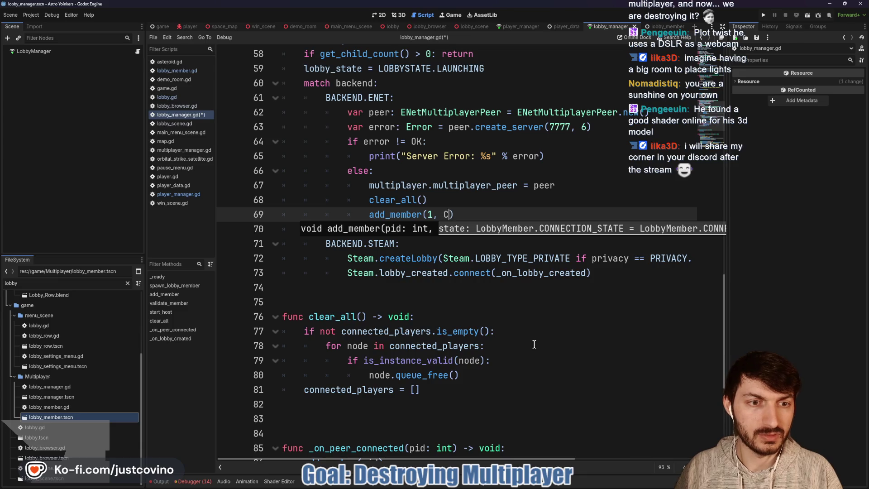
type("ONN")
key("BackSpace")
key("BackSpace")
key("BackSpace")
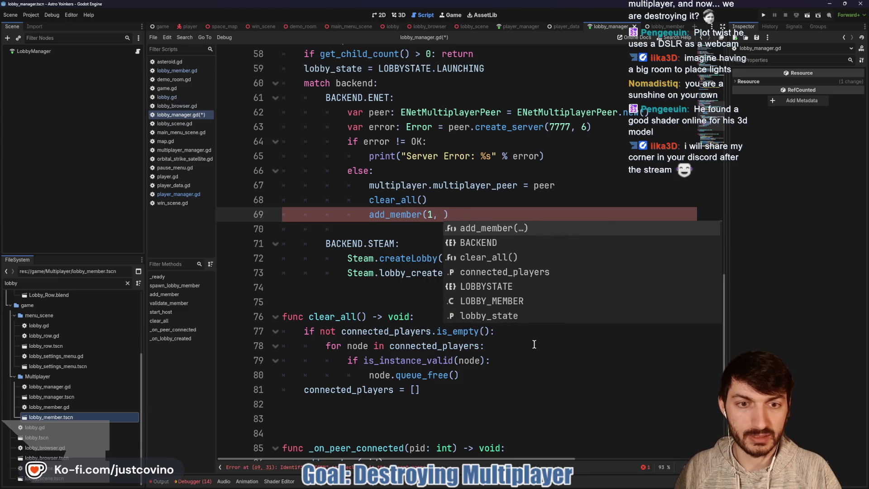
type("LOBB")
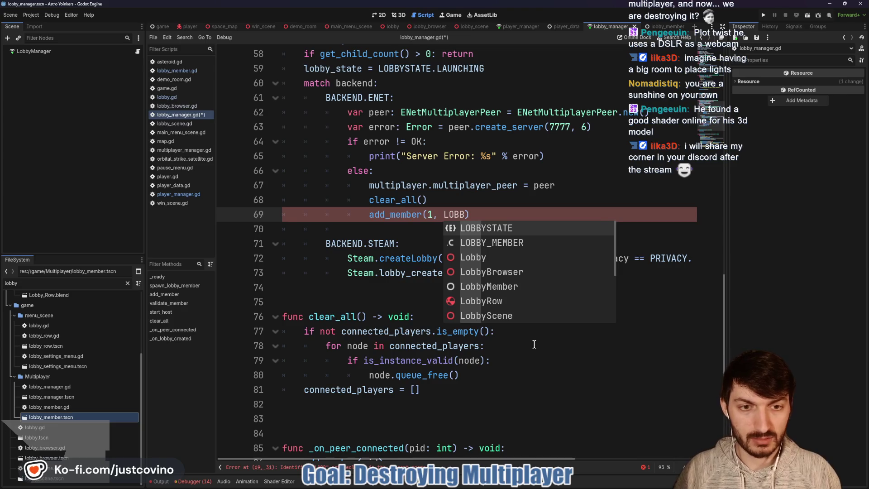
key("Down")
key("Return")
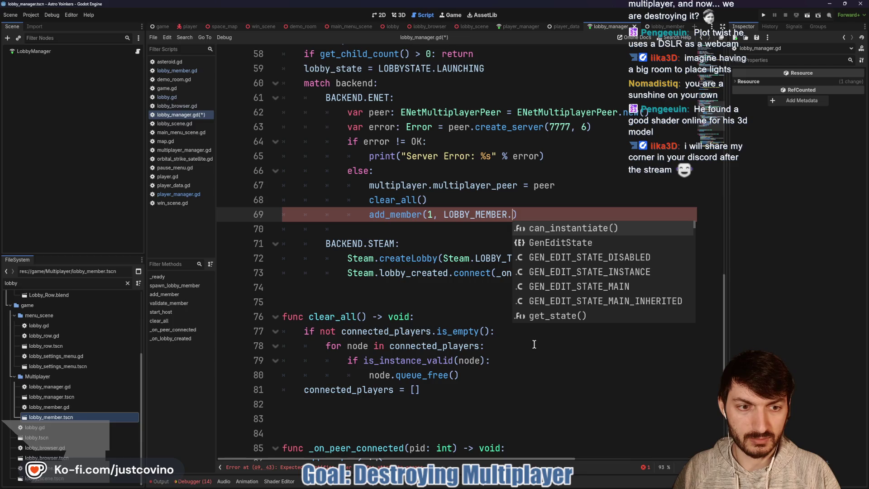
type("CONN")
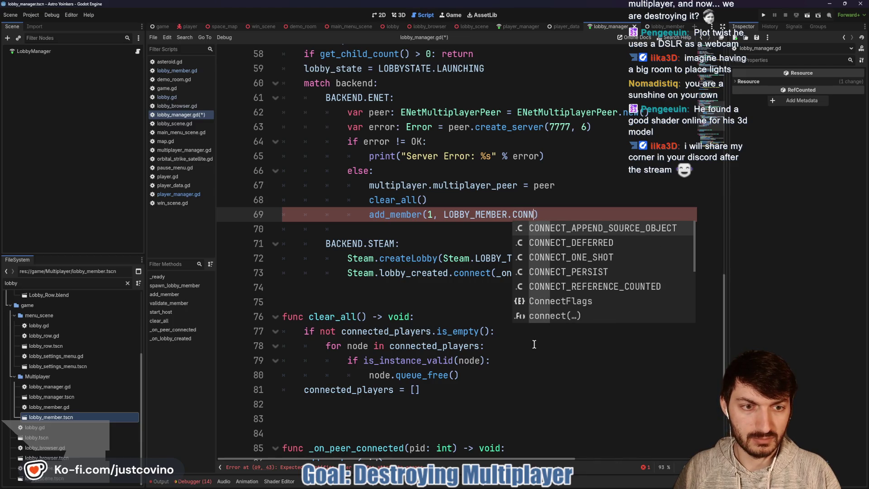
key("BackSpace")
key("BackSpace")
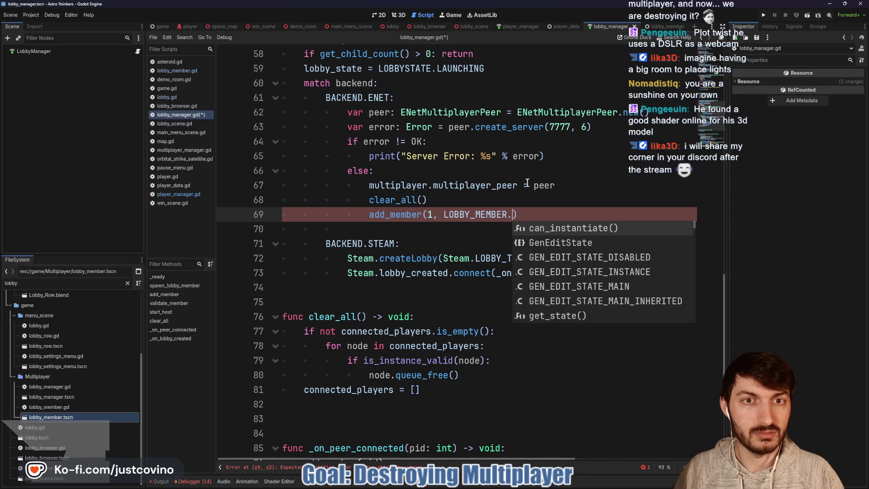
- Complete the argument as CONNECTION_STATE.CONNECTING, checking the enum in lobby_member.gd, and save
scroll(505, 193, "up", 5)
scroll(502, 228, "up", 4)
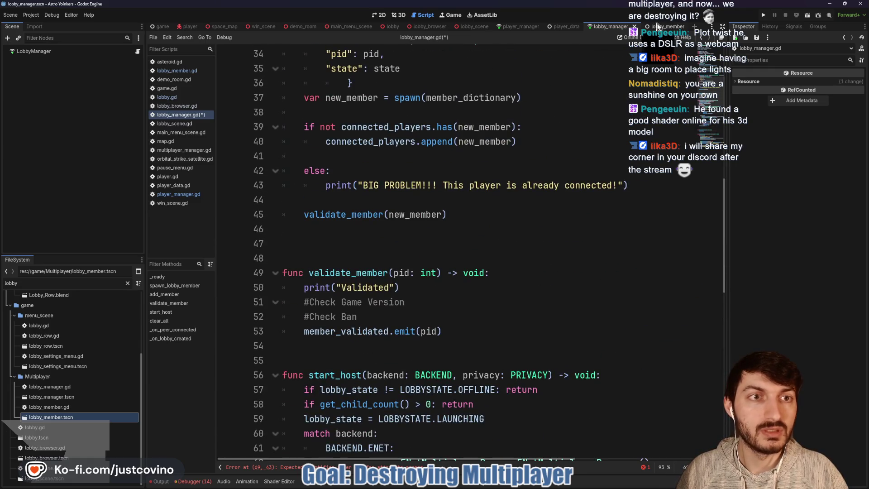
key("ctrl+Tab")
key("alt+Left")
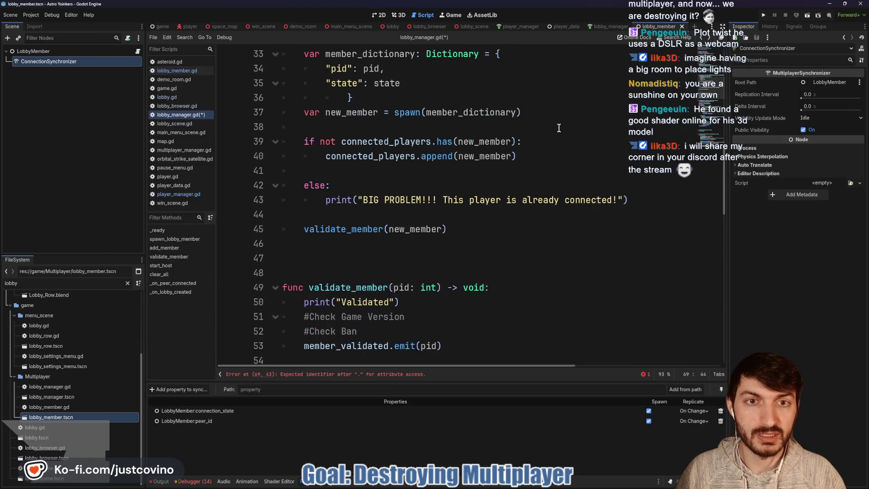
scroll(528, 212, "down", 5)
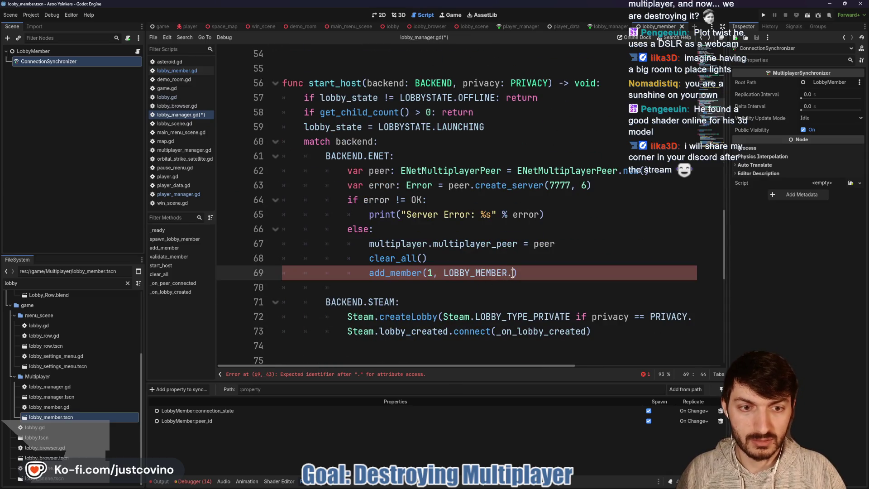
type("CONNECTION")
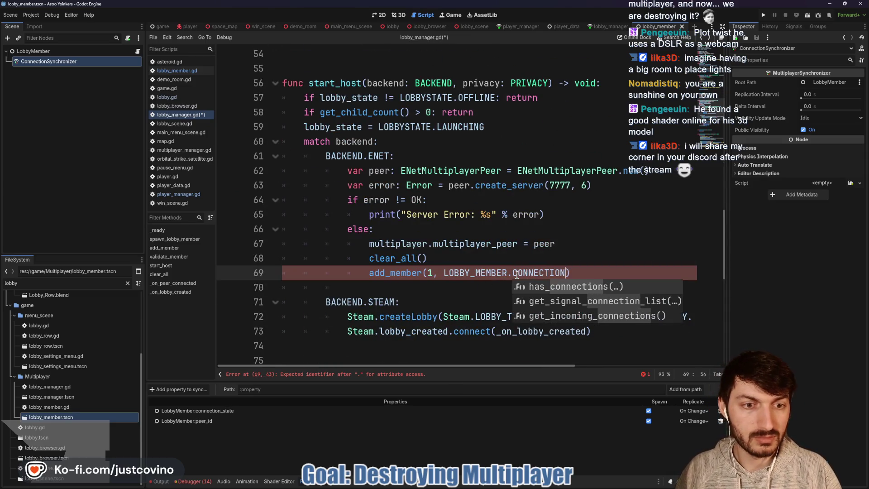
type("_STAT")
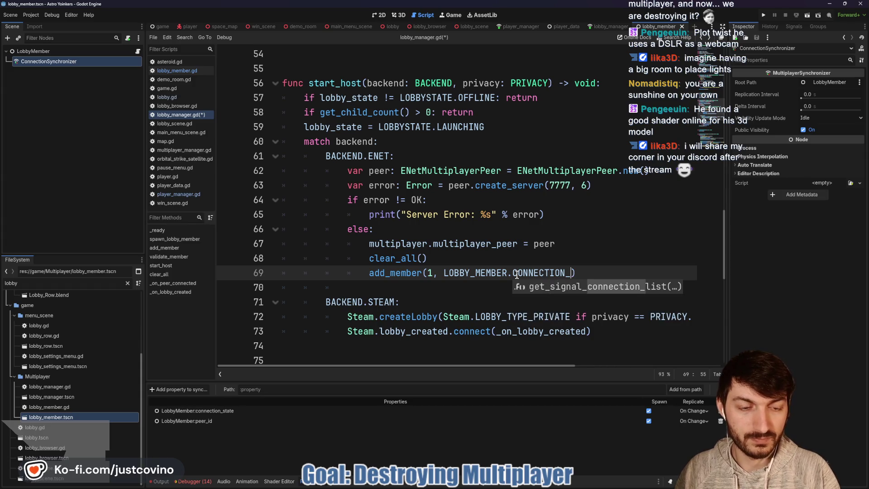
type("E.")
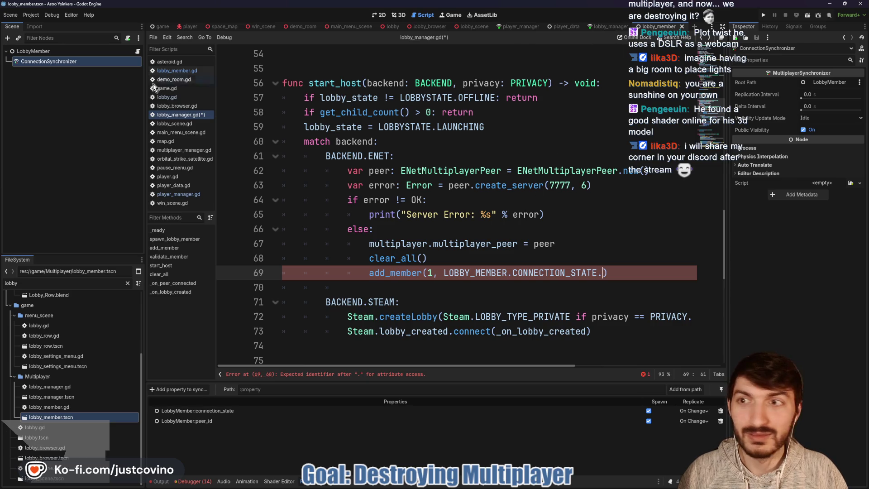
left_click(137, 51)
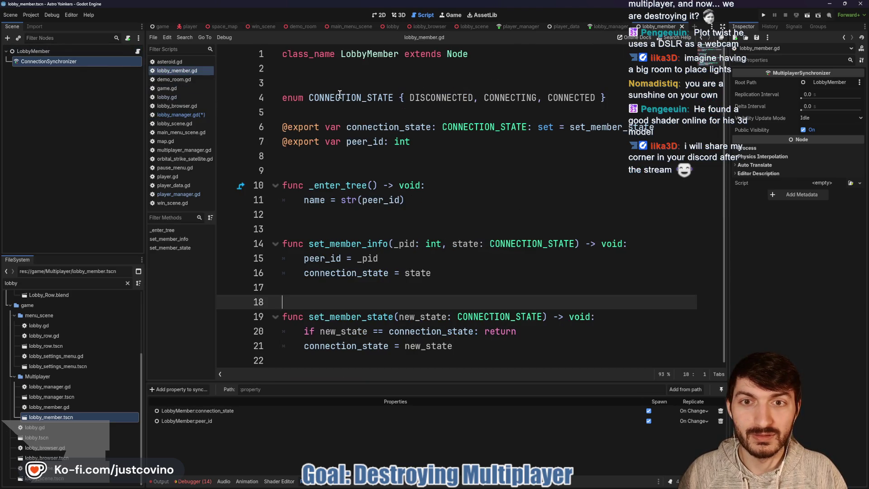
left_click(607, 27)
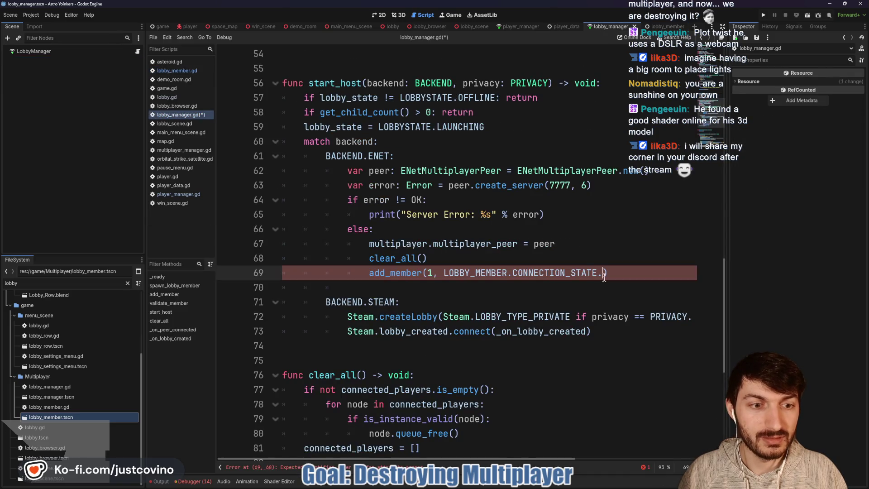
type("CONNECTING")
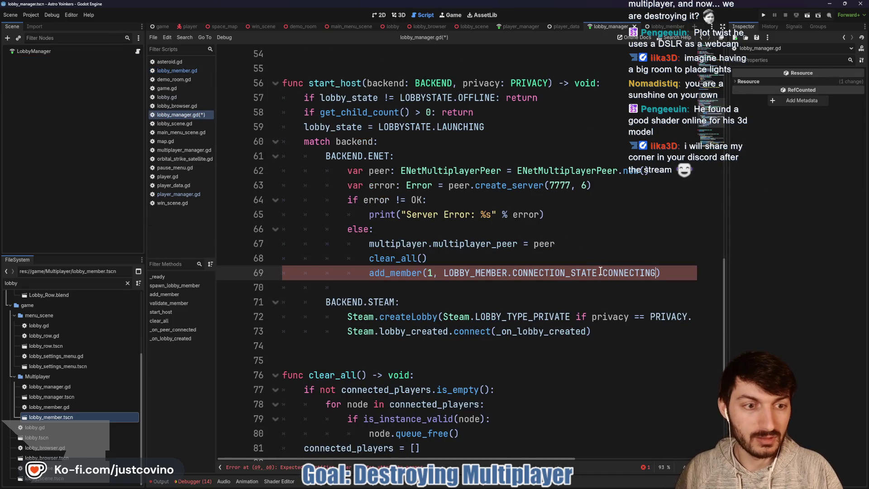
left_click(569, 289)
key("ctrl+s")
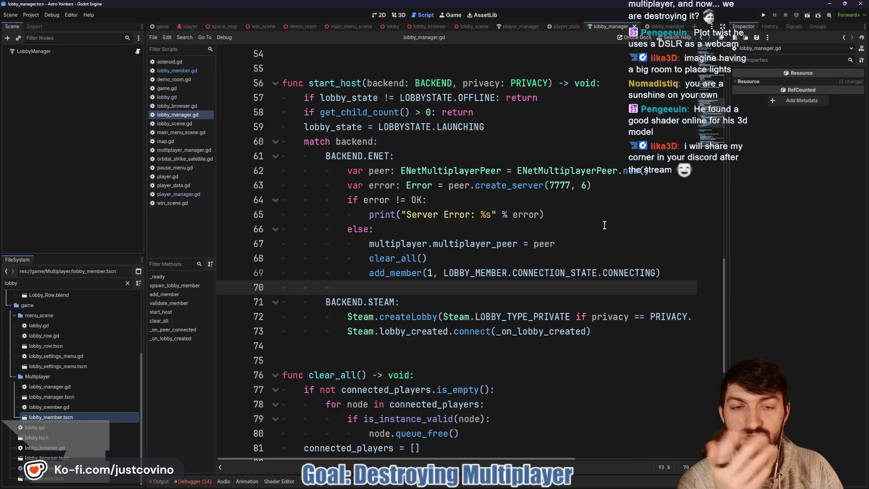
scroll(409, 262, "up", 1)
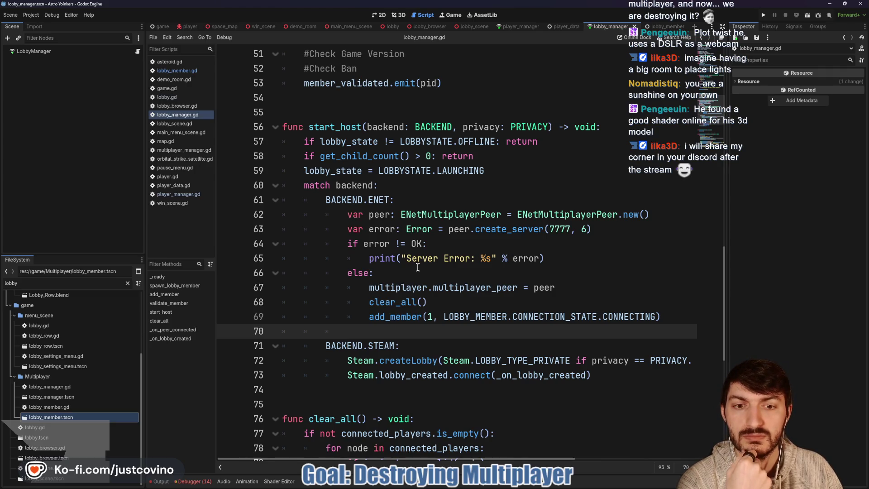
scroll(417, 267, "down", 1)
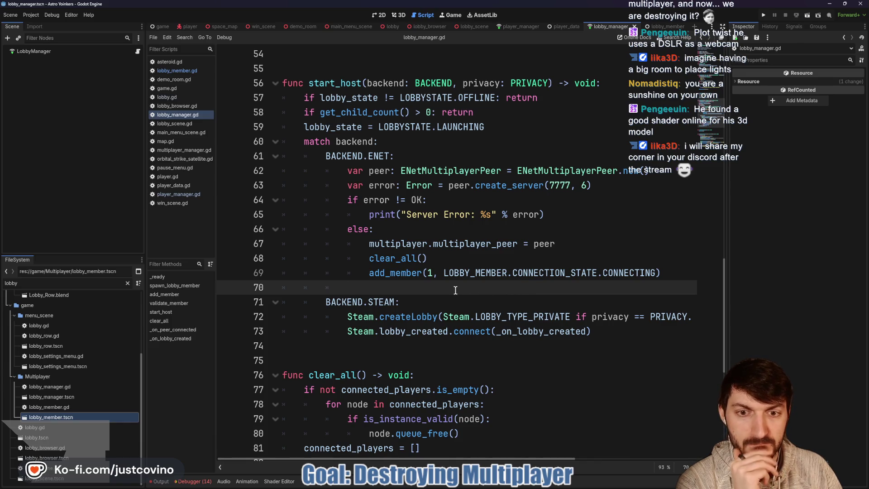
mouse_move(487, 487)
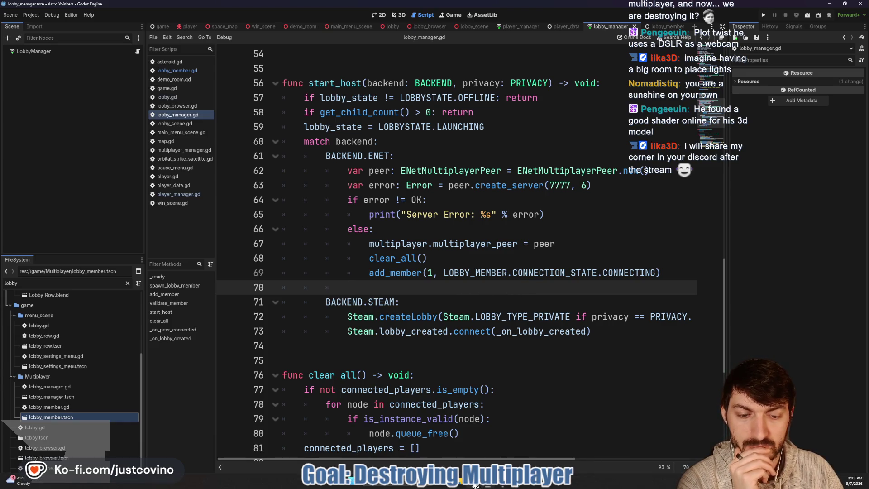
left_click(473, 441)
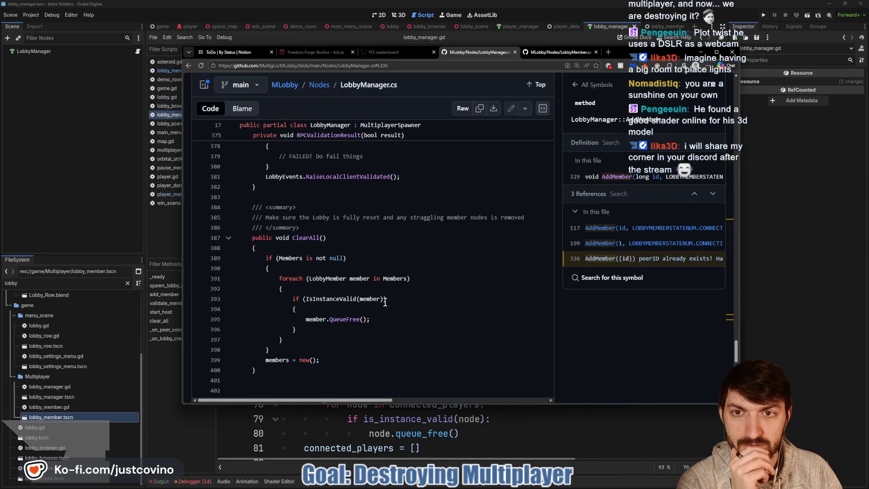
- Scroll through the LobbyManager.cs reference on GitHub, then return to Godot's lobby_manager.gd
scroll(386, 303, "up", 3)
scroll(386, 303, "down", 4)
scroll(386, 303, "down", 10)
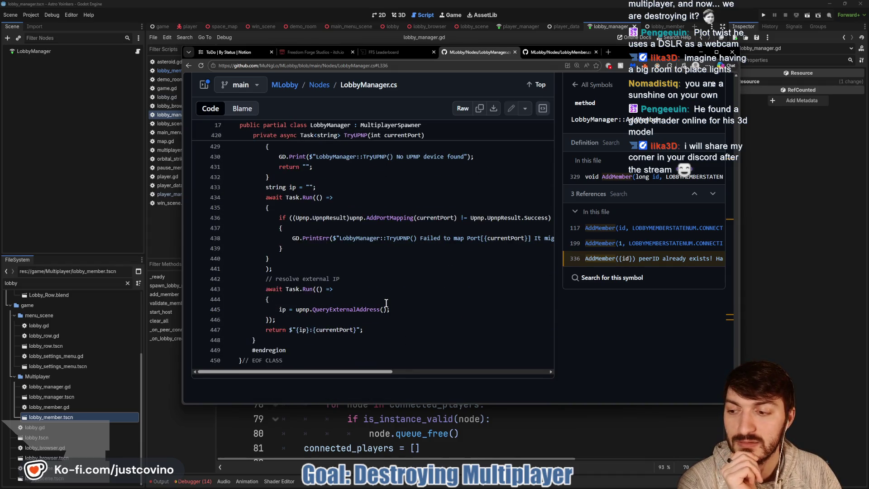
scroll(386, 303, "up", 20)
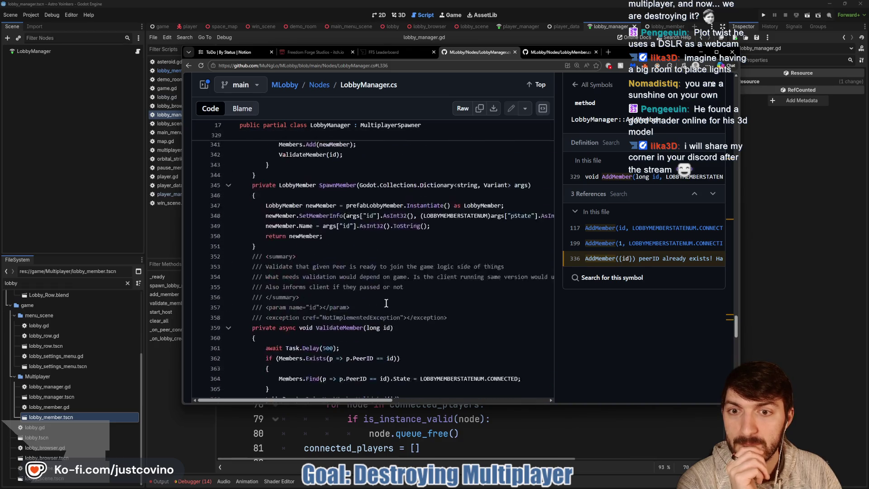
left_click(546, 438)
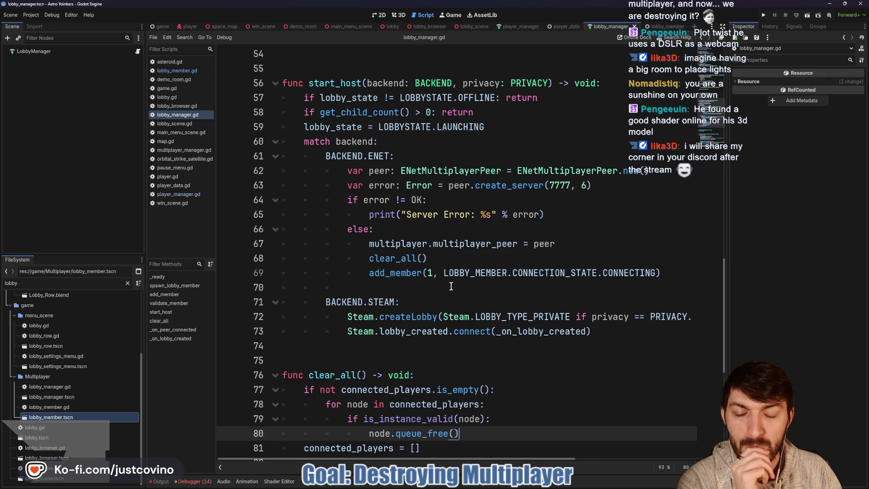
left_click(659, 25)
left_click(607, 26)
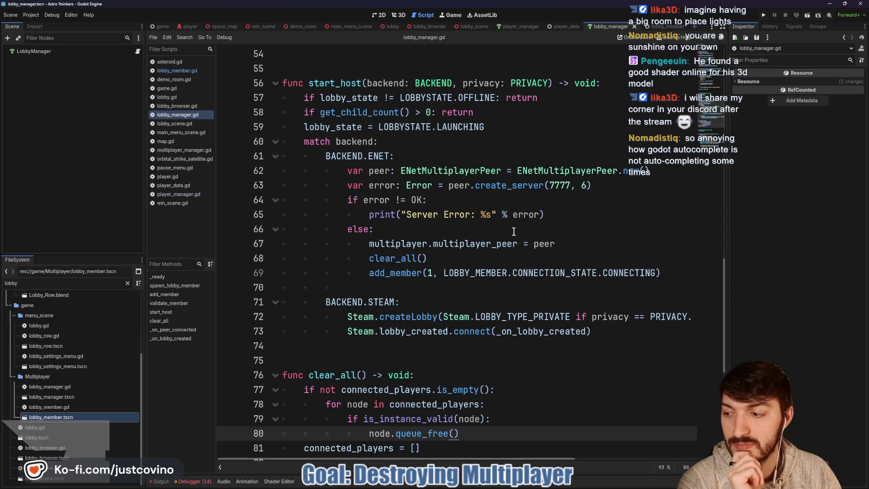
left_click(40, 15)
left_click(34, 26)
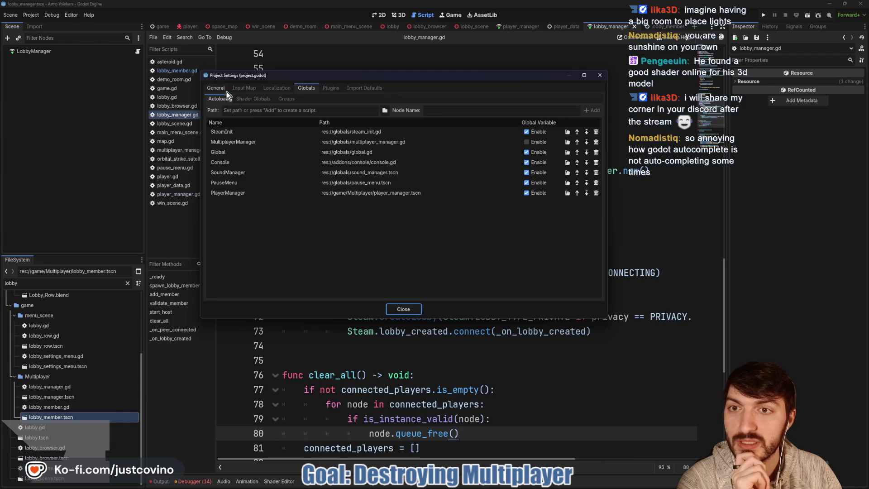
left_click(600, 75)
left_click(71, 14)
left_click(72, 15)
left_click(87, 30)
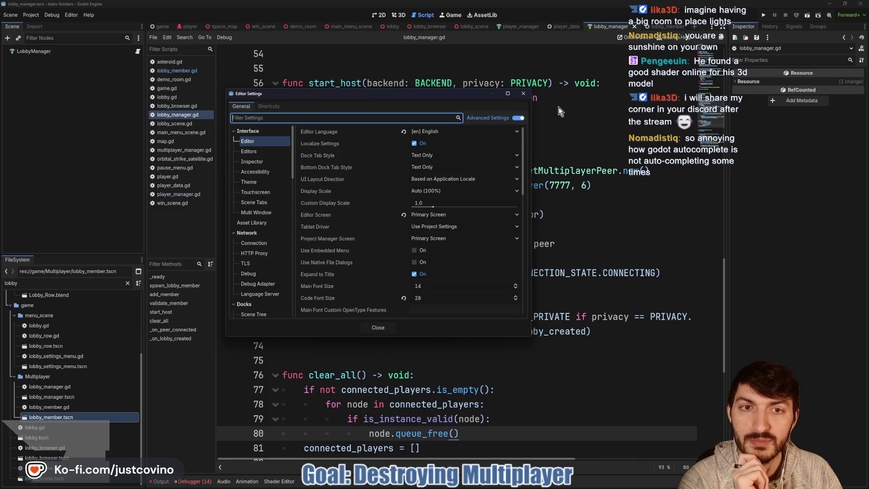
left_click(523, 95)
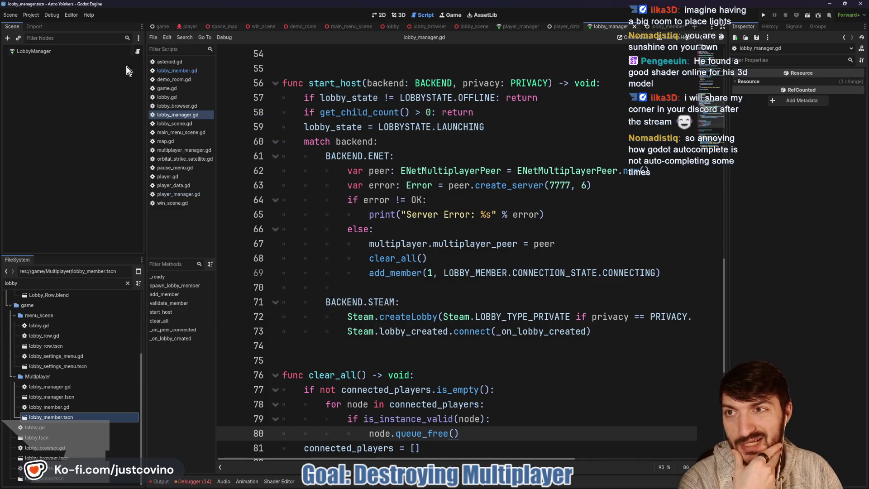
left_click(410, 350)
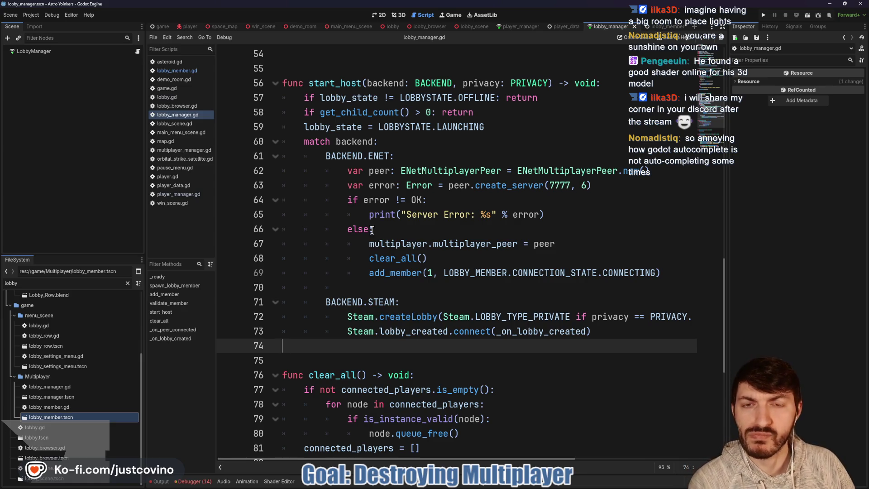
mouse_move(377, 259)
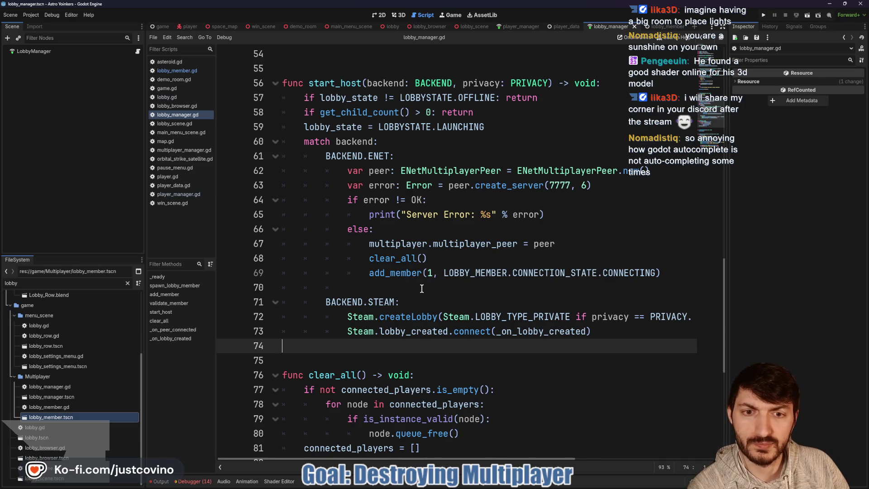
scroll(422, 288, "up", 1)
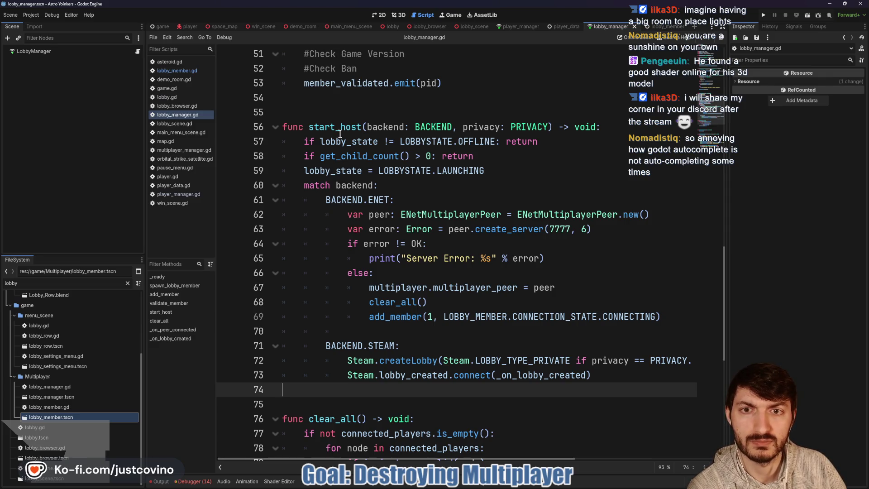
- Read multiplayer_manager.gd up to its signals and _ready hookups, then switch to lobby_member.gd
left_click(184, 150)
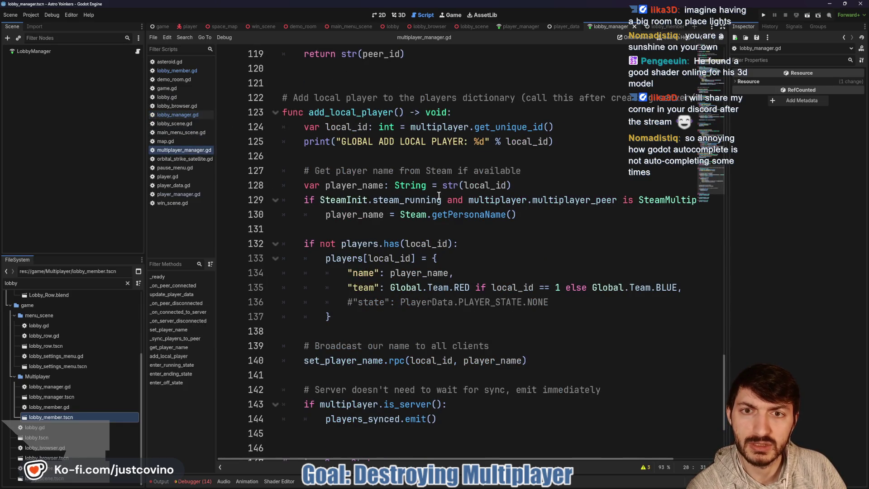
mouse_move(424, 193)
scroll(425, 194, "down", 2)
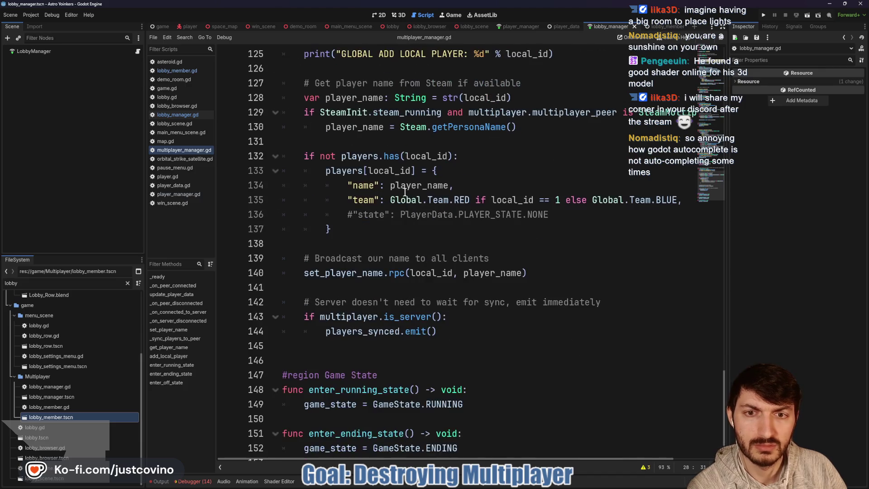
scroll(402, 192, "up", 1)
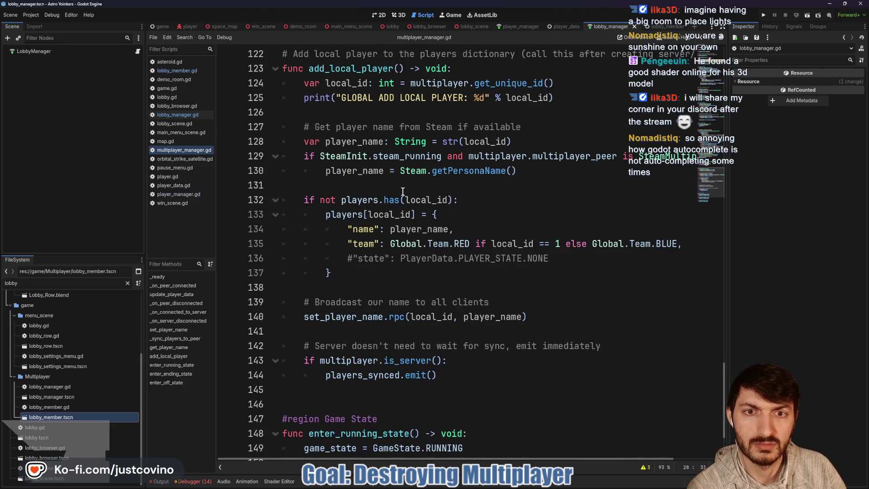
scroll(403, 191, "down", 2)
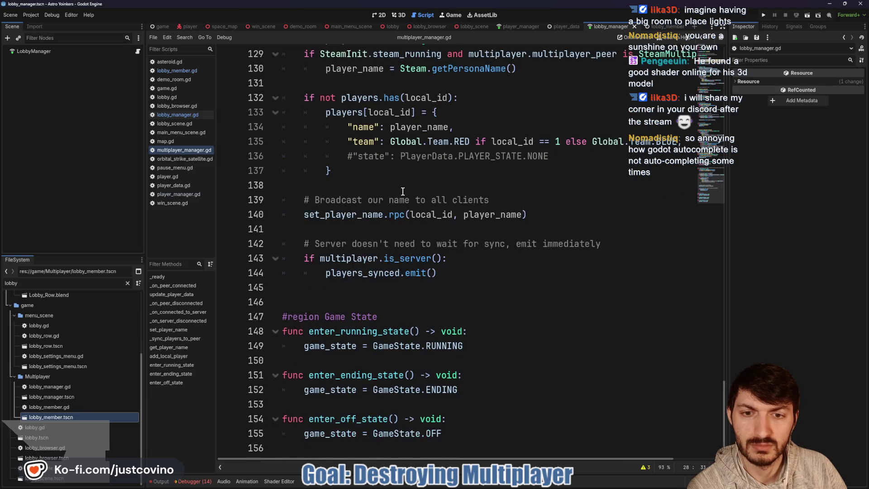
scroll(403, 191, "up", 12)
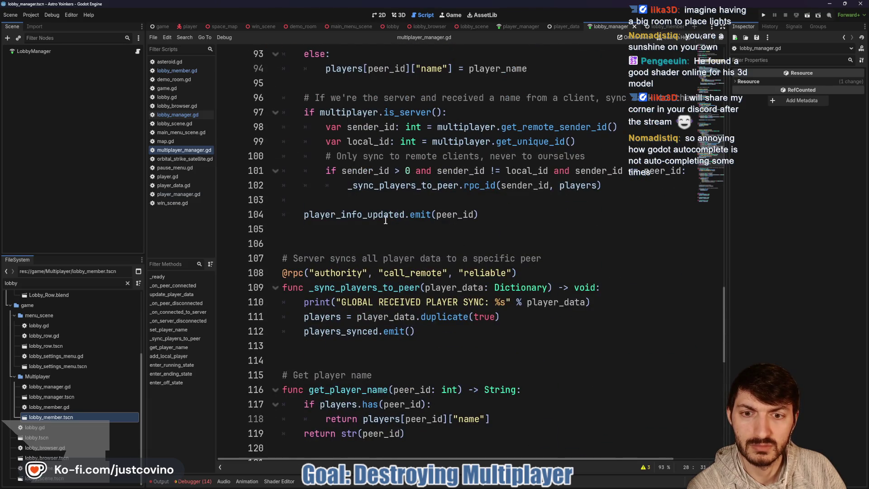
scroll(384, 239, "up", 2)
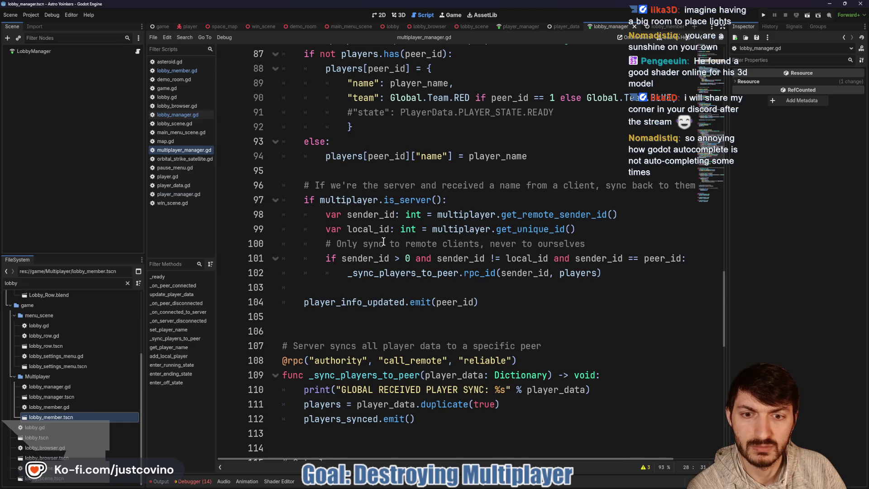
scroll(384, 242, "up", 2)
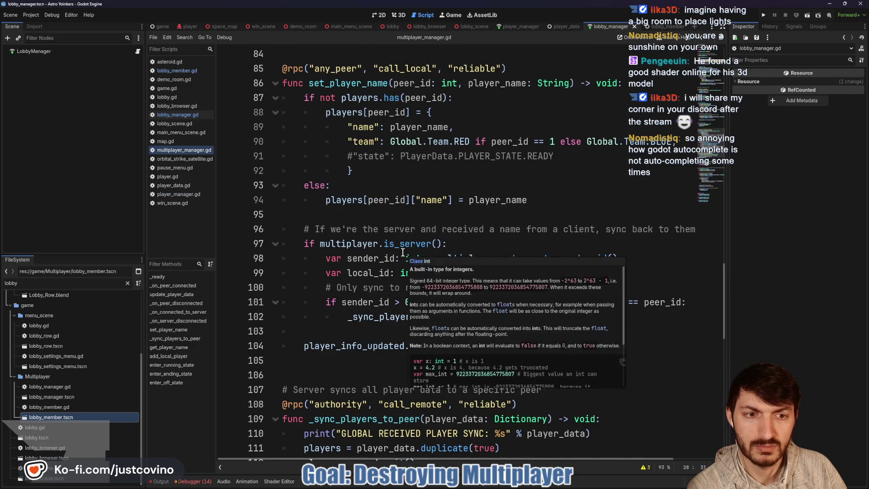
scroll(399, 250, "up", 6)
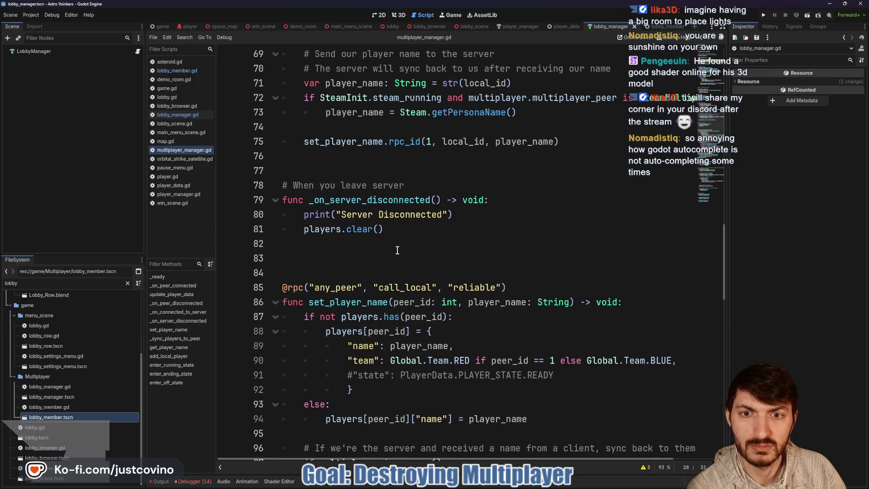
scroll(397, 250, "up", 4)
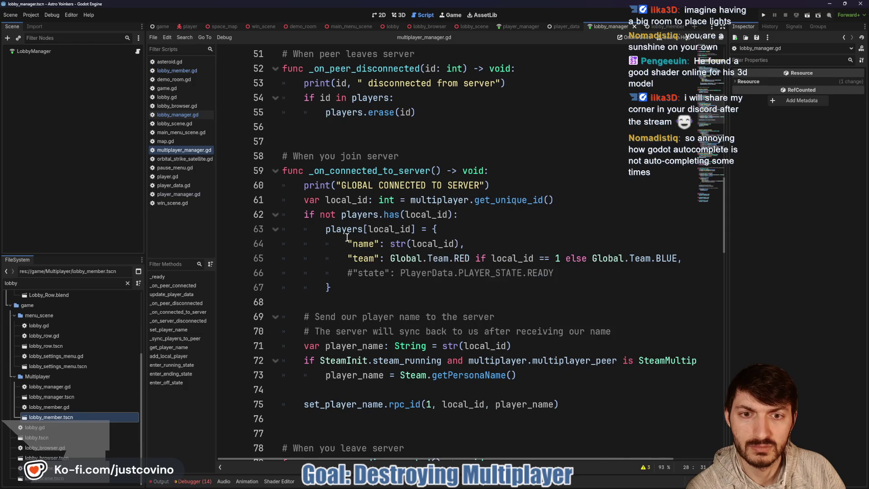
scroll(347, 237, "up", 2)
scroll(346, 237, "up", 1)
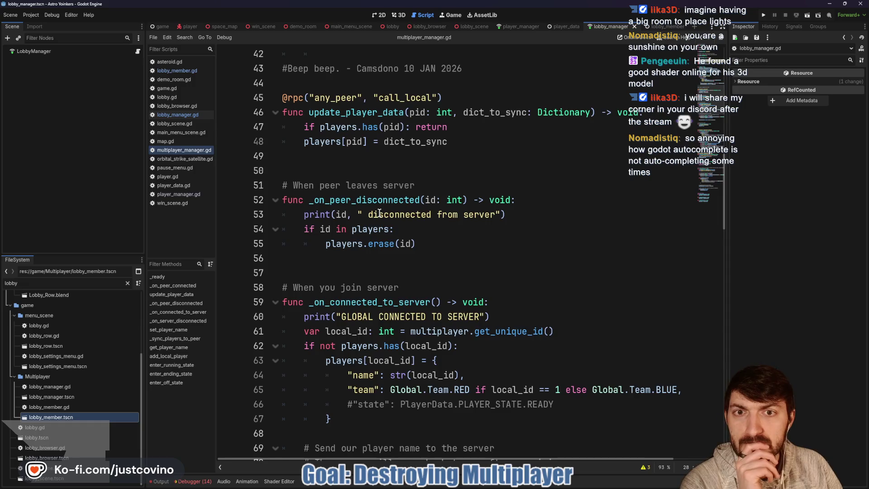
scroll(380, 213, "up", 5)
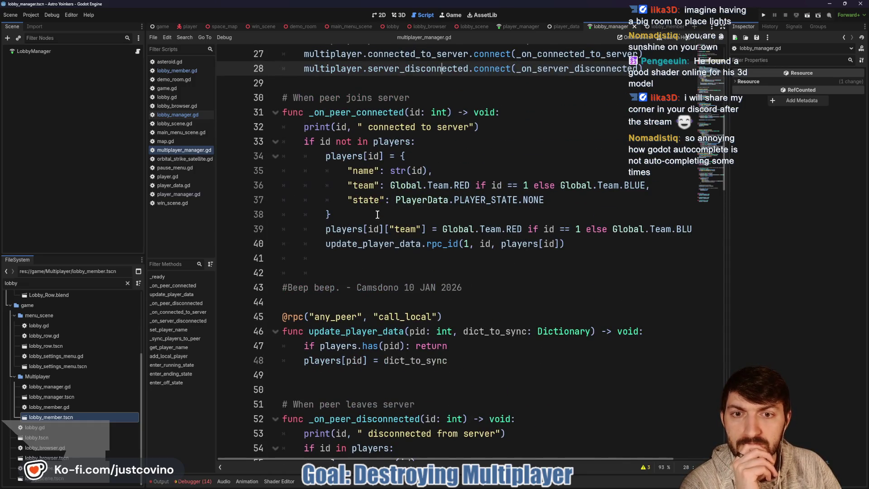
scroll(377, 217, "up", 3)
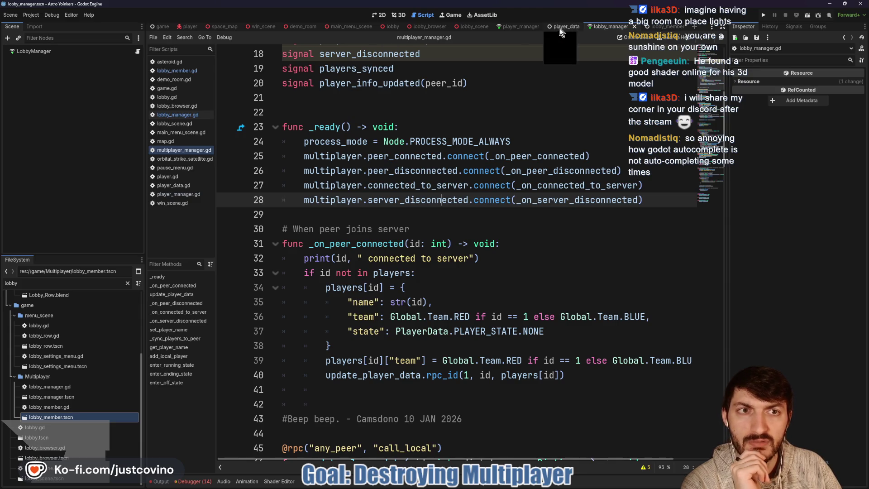
left_click(661, 26)
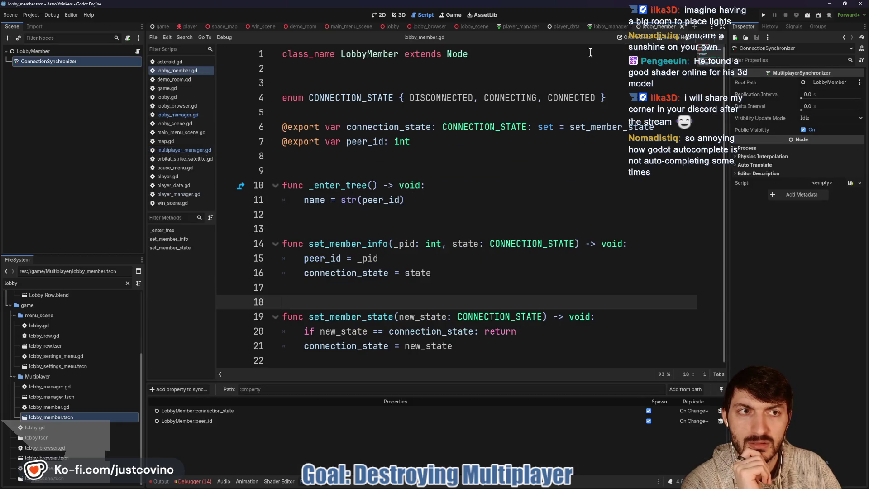
- Return to lobby_manager.gd and place the caret on line 70 below add_member
left_click(605, 28)
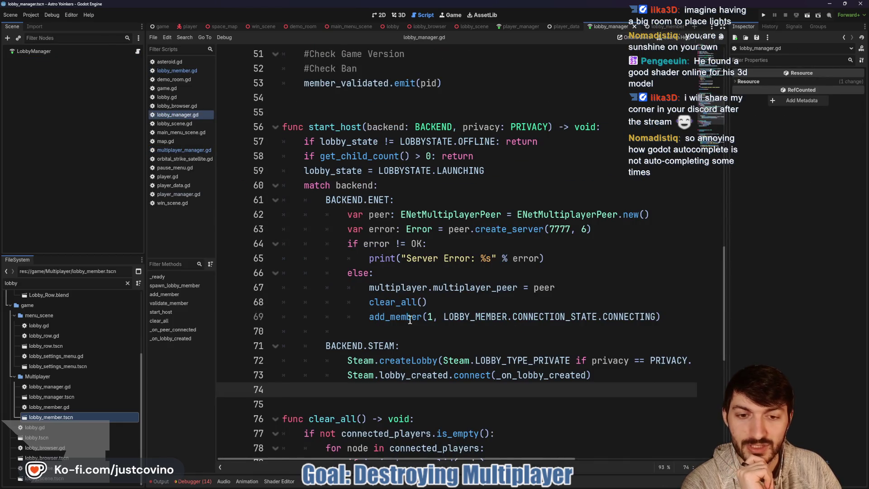
left_click(399, 332)
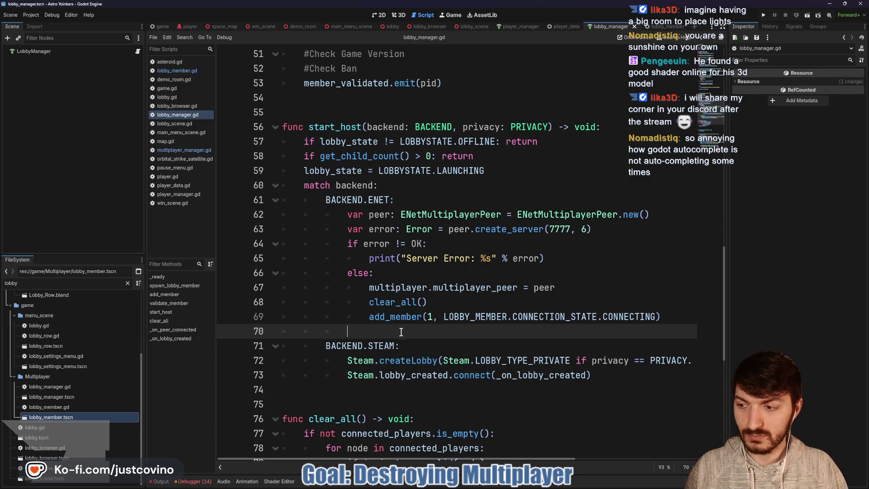
mouse_move(395, 310)
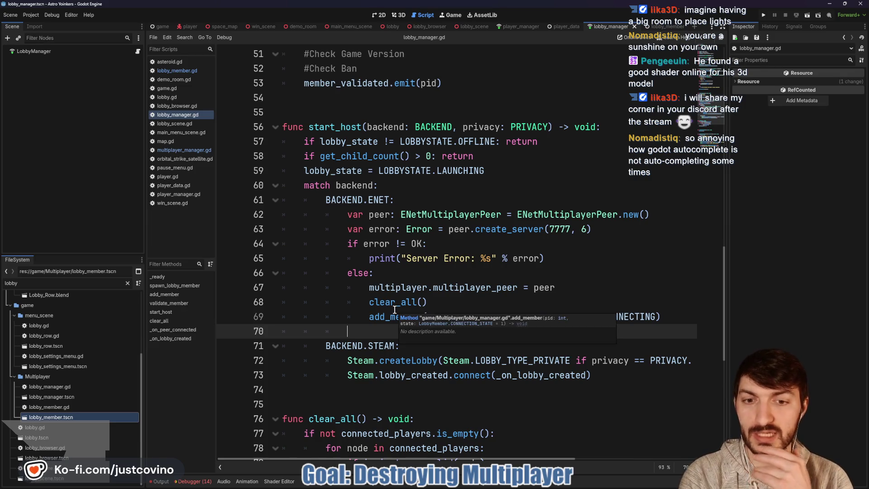